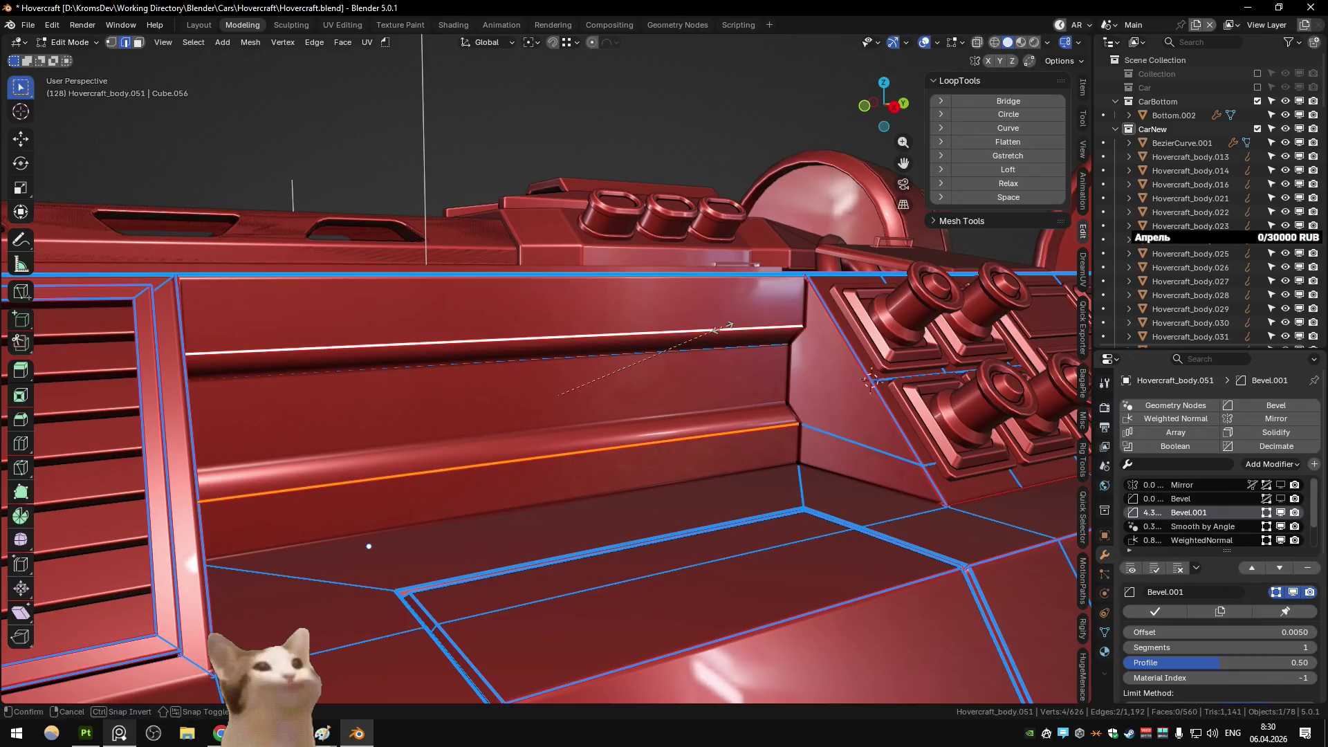
# Step: Lift the side bay's upper edge loop about 0.03 along Z in Edit Mode
pyautogui.press('Tab')
pyautogui.moveTo(710, 433)
pyautogui.mouseDown(button='middle')
pyautogui.moveTo(719, 329)
pyautogui.moveTo(600, 343)
pyautogui.moveTo(622, 326)
pyautogui.mouseUp(button='middle')
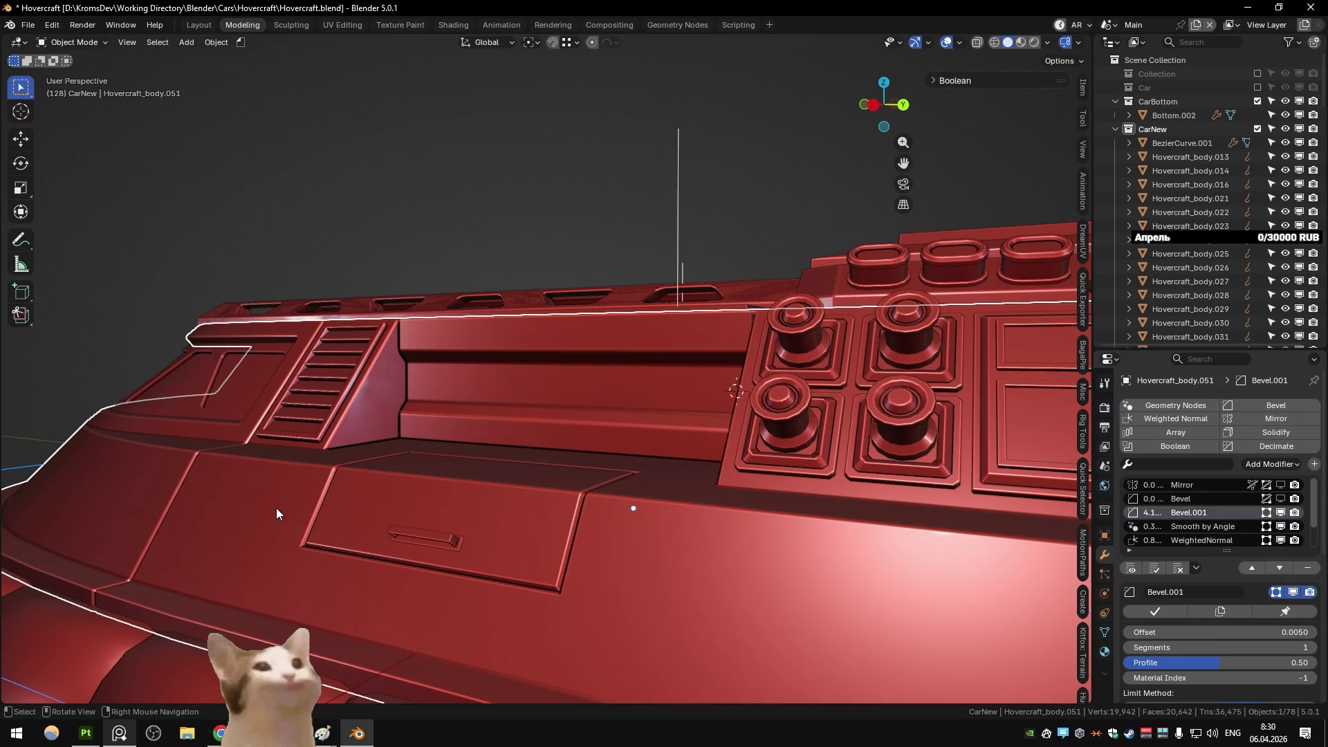
pyautogui.press('Tab')
pyautogui.moveTo(664, 379); pyautogui.dragTo(589, 458, button='middle')
pyautogui.keyDown('shift'); pyautogui.click(569, 367); pyautogui.keyUp('shift')
pyautogui.moveTo(568, 367)
pyautogui.mouseDown(button='middle')
pyautogui.moveTo(565, 408)
pyautogui.moveTo(473, 420)
pyautogui.moveTo(612, 409)
pyautogui.moveTo(616, 436)
pyautogui.moveTo(575, 418)
pyautogui.moveTo(533, 436)
pyautogui.moveTo(547, 452)
pyautogui.moveTo(392, 461)
pyautogui.moveTo(633, 454)
pyautogui.moveTo(517, 460)
pyautogui.mouseUp(button='middle')
pyautogui.press('g')
pyautogui.press('z')
pyautogui.click(563, 393)
# Step: Return to Object Mode, deselect the body, and look down into the deepened bay
pyautogui.press('Tab')
pyautogui.scroll(-5, 517, 458)
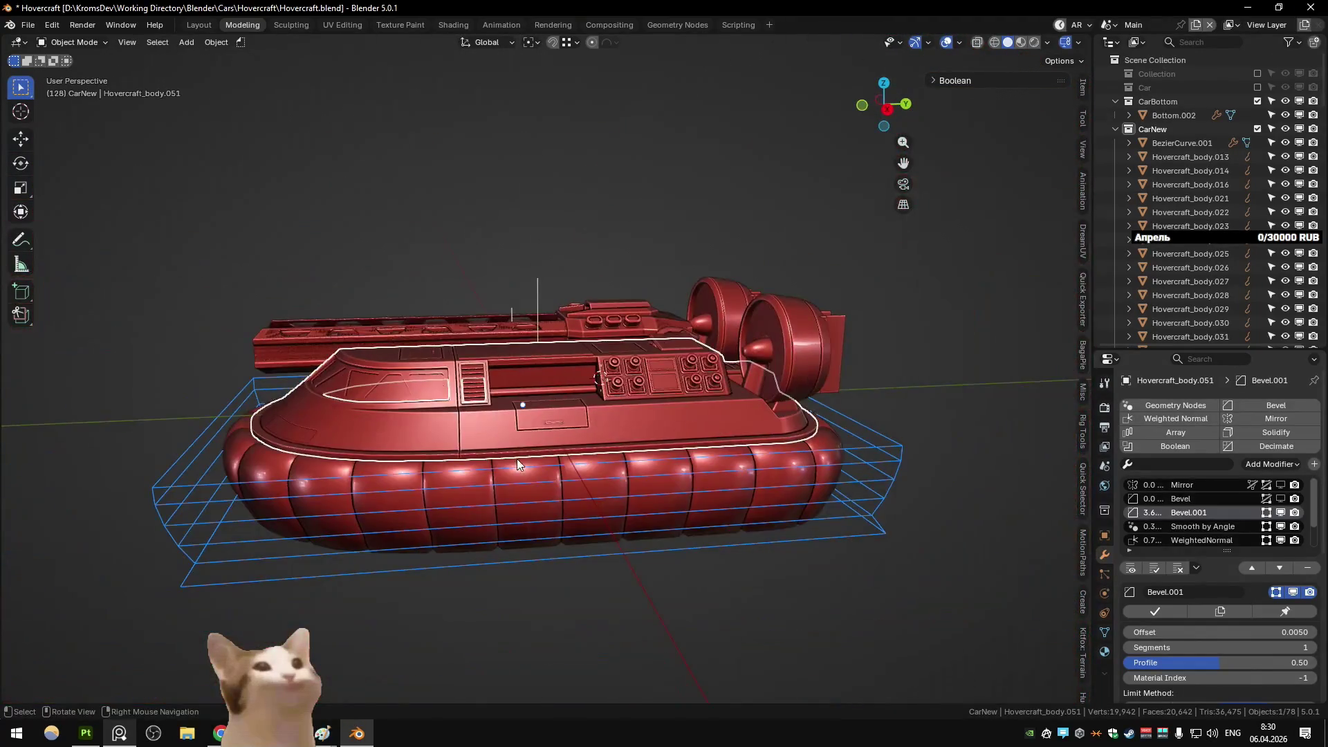
pyautogui.click(501, 285)
pyautogui.scroll(8, 517, 344)
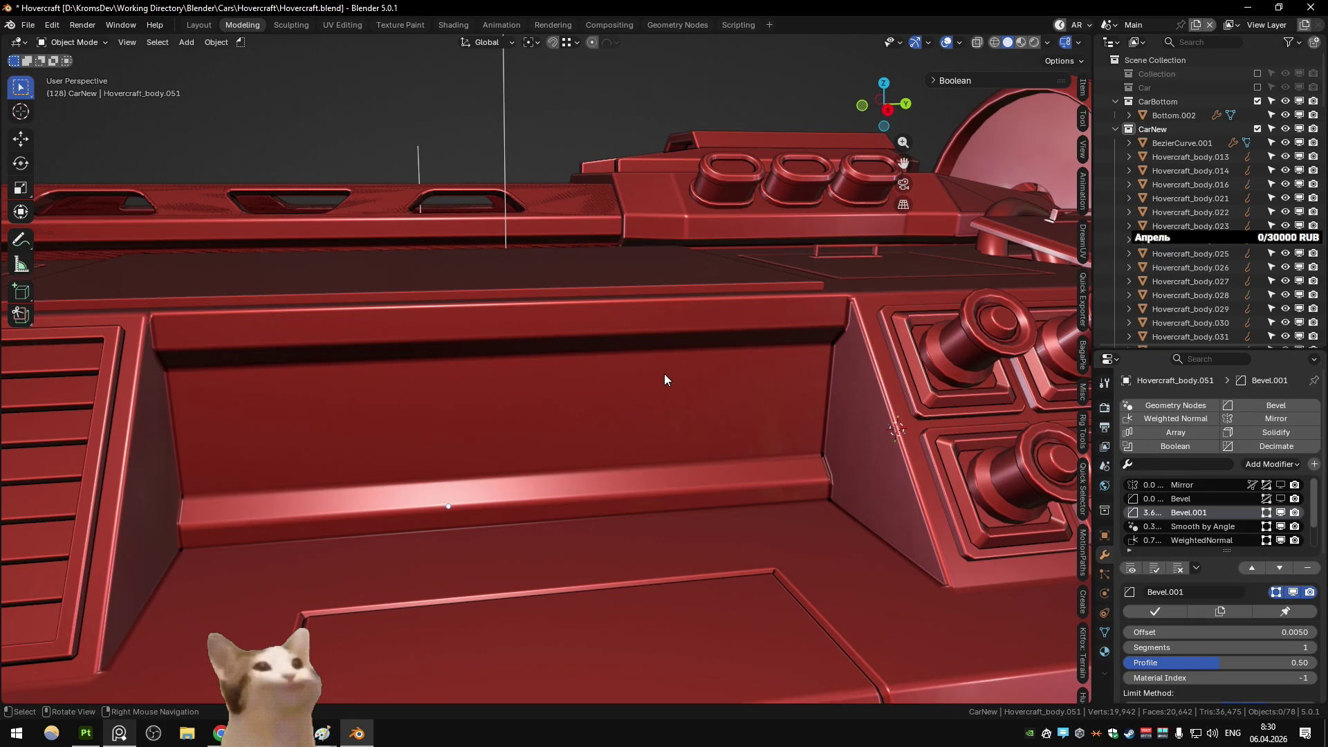
pyautogui.moveTo(664, 379); pyautogui.dragTo(663, 484, button='middle')
# Step: Snap the 3D cursor to the selected bay edge and add a cylinder there
pyautogui.press('Tab')
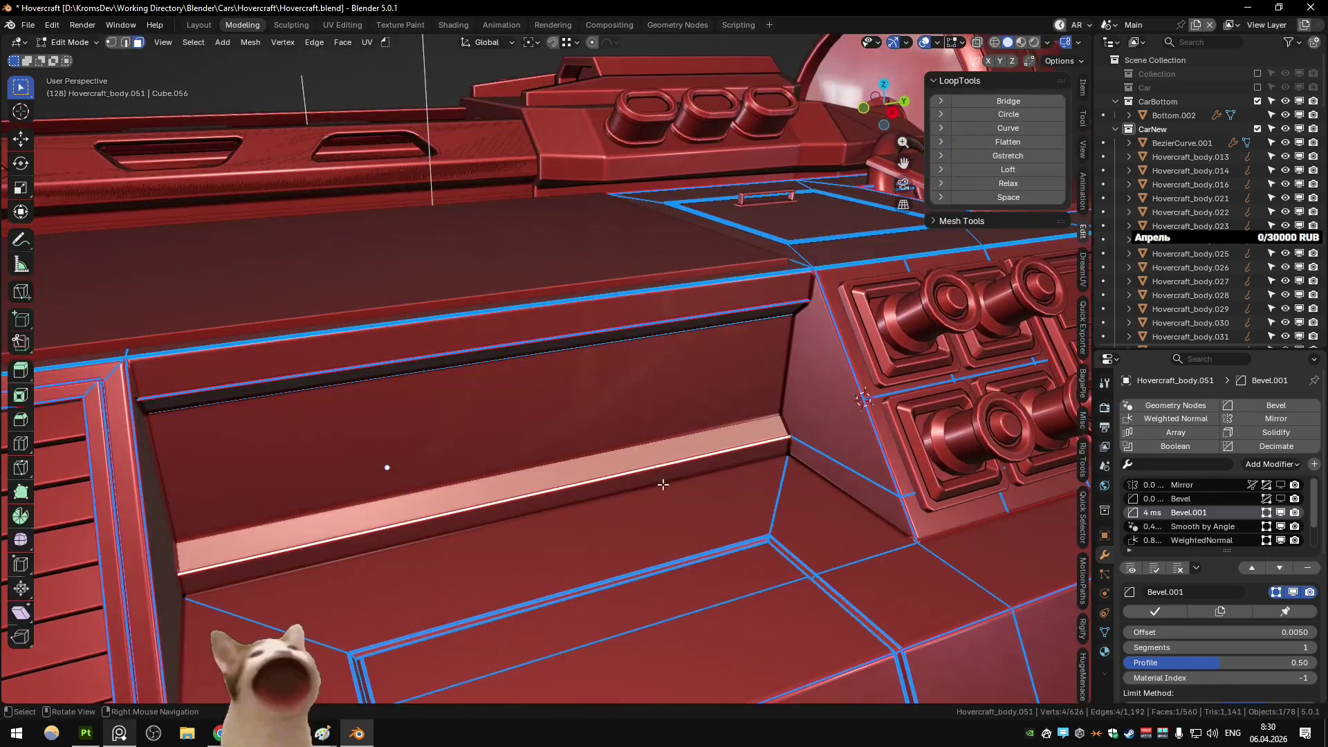
pyautogui.hotkey('shift', 's')
pyautogui.click(687, 550)
pyautogui.press('Tab')
pyautogui.hotkey('shift', 'a')
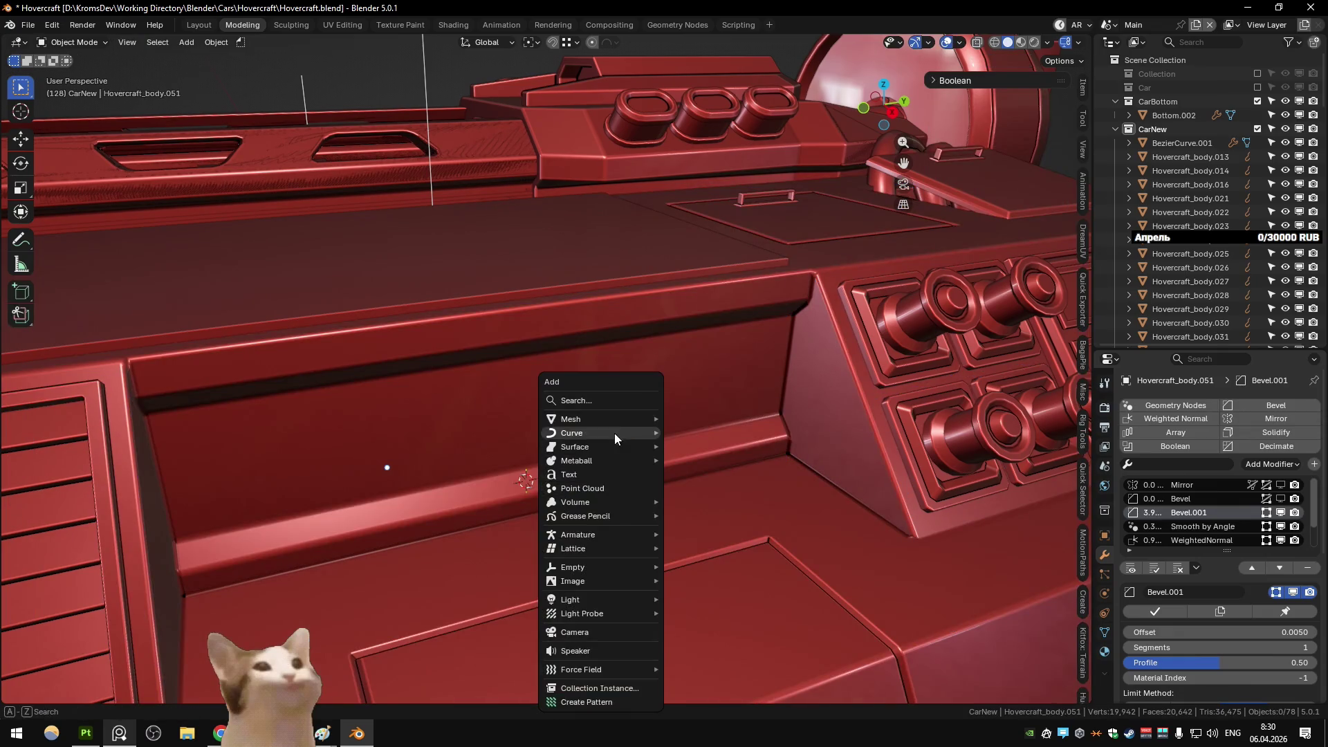
pyautogui.moveTo(608, 419)
pyautogui.click(712, 487)
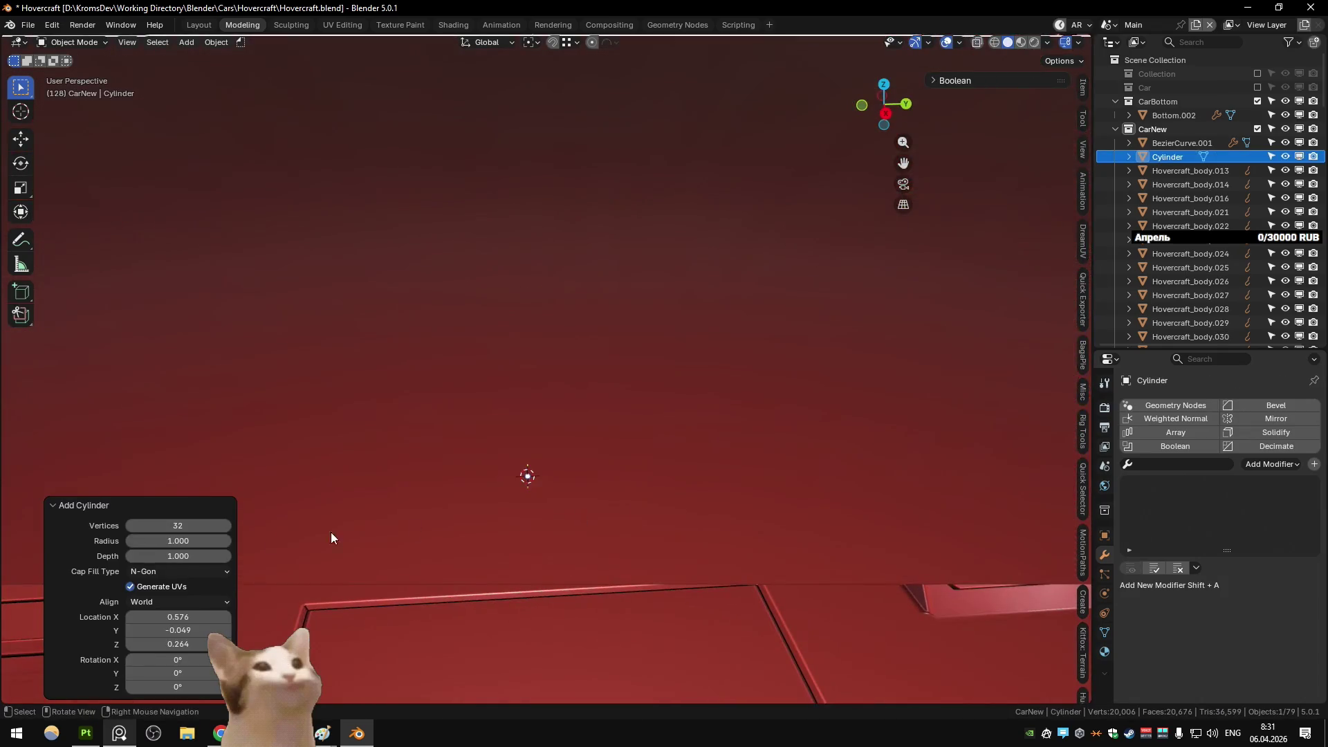
# Step: Shrink the cylinder down to a thin 0.202 scale
pyautogui.scroll(-3, 524, 529)
pyautogui.press('s')
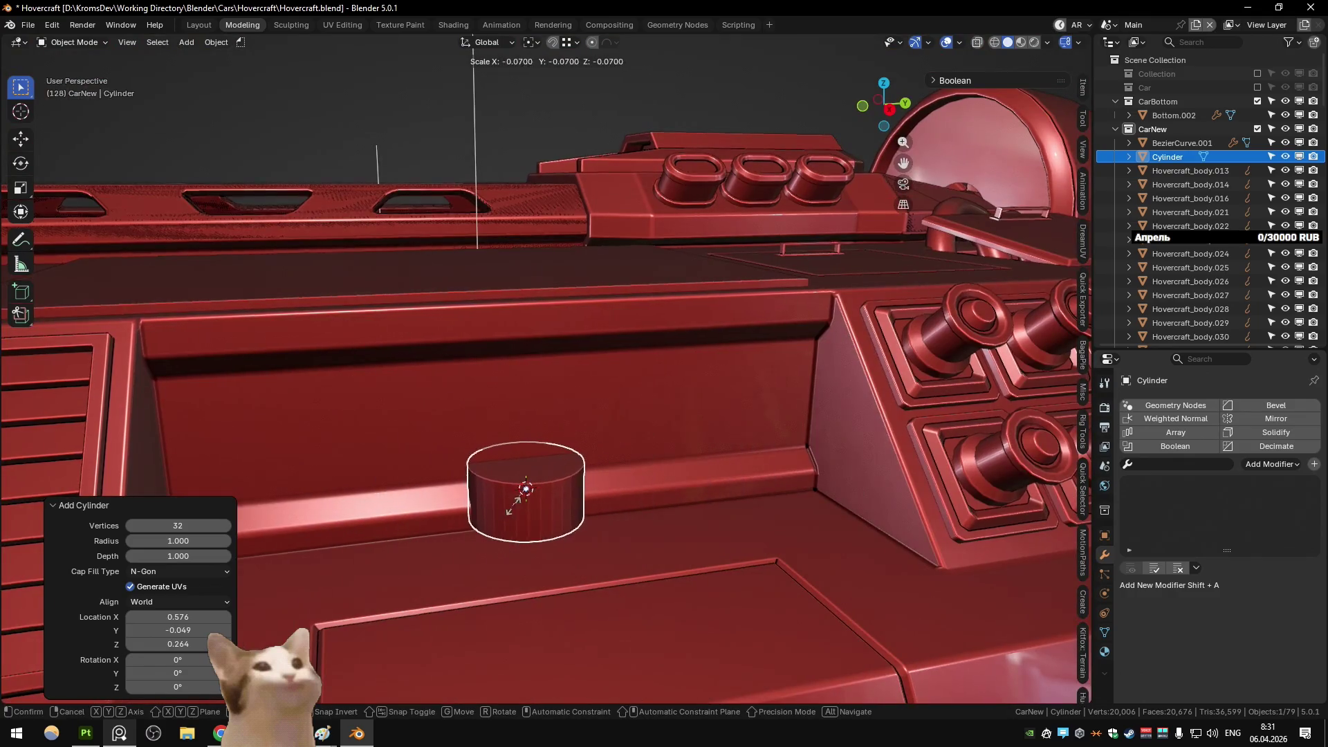
pyautogui.click(513, 503)
pyautogui.press('s')
pyautogui.click(529, 524)
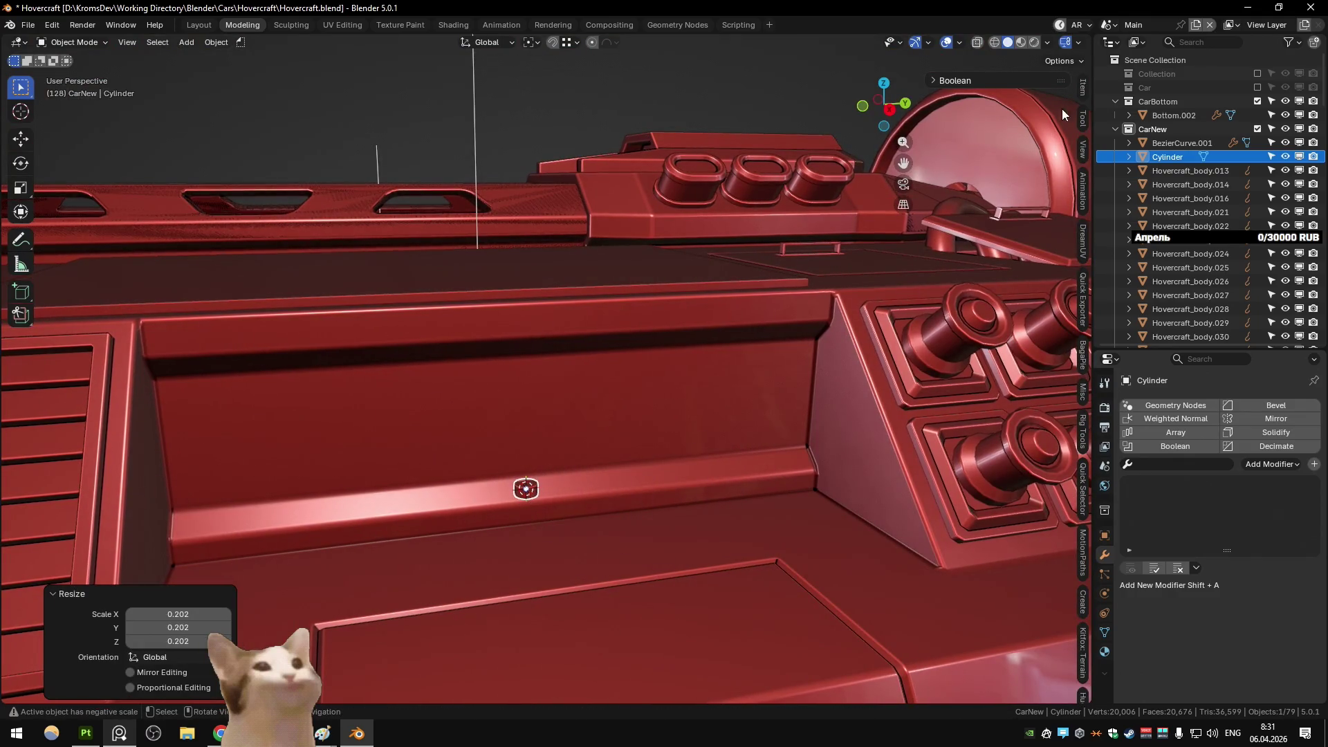
pyautogui.click(1083, 88)
# Step: Move the cylinder's top face up along Z to stretch it into a tall rod
pyautogui.press('Tab')
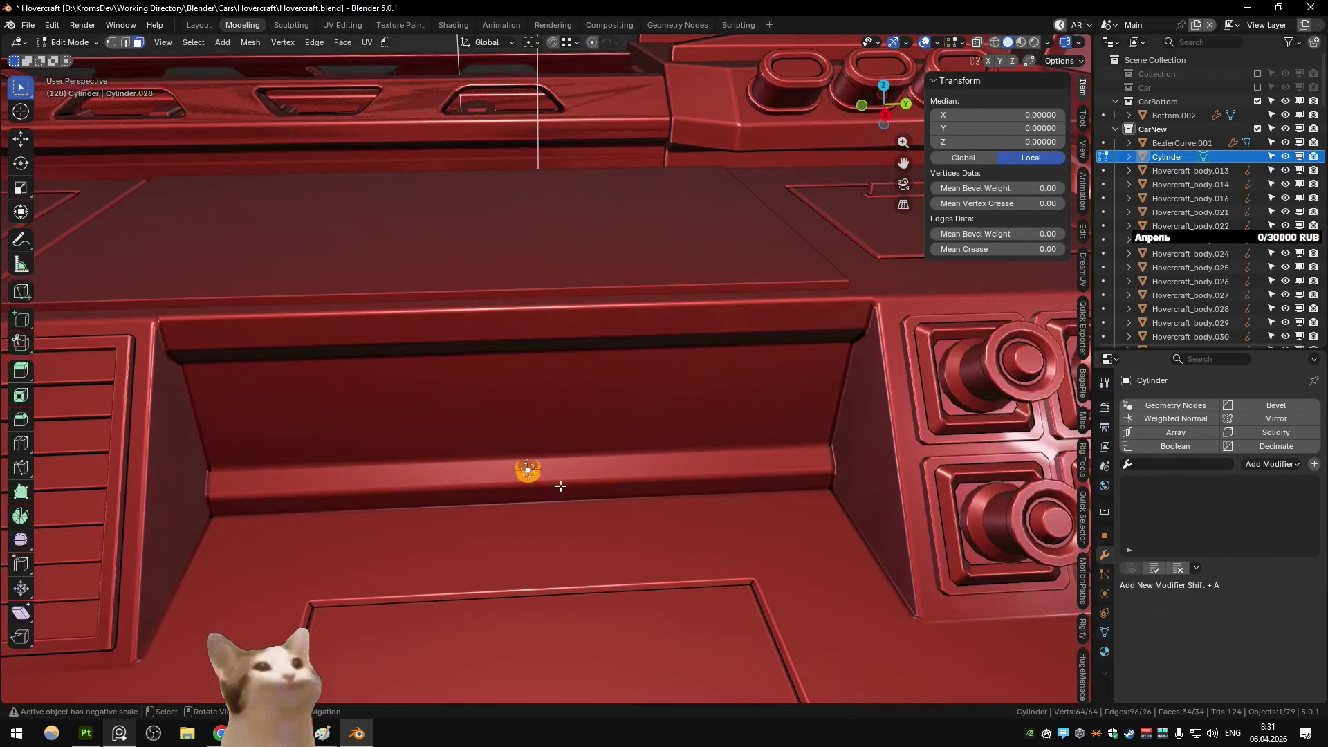
pyautogui.click(557, 483)
pyautogui.press('g')
pyautogui.press('z')
pyautogui.click(577, 351)
pyautogui.moveTo(577, 351); pyautogui.dragTo(607, 408, button='middle')
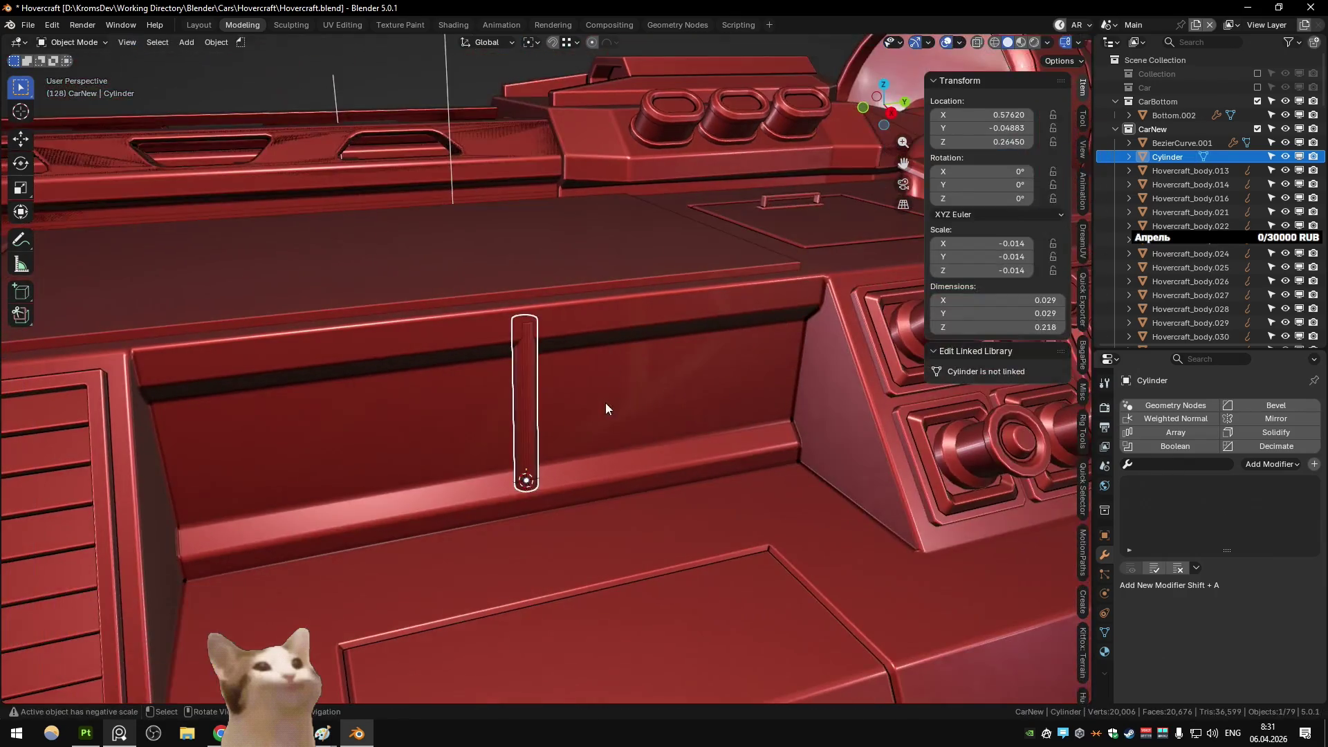
pyautogui.press('2')
pyautogui.keyDown('ctrl'); pyautogui.keyDown('alt'); pyautogui.click(526, 415); pyautogui.keyUp('alt'); pyautogui.keyUp('ctrl')
pyautogui.hotkey('ctrl', 'shift', 'c')
# Step: Give the rod Auto Smooth shading and nudge it along X onto the bay ledge
pyautogui.press('Tab')
pyautogui.rightClick(529, 389)
pyautogui.click(529, 389)
pyautogui.moveTo(567, 406)
pyautogui.mouseDown(button='middle')
pyautogui.moveTo(661, 488)
pyautogui.moveTo(599, 457)
pyautogui.mouseUp(button='middle')
pyautogui.press('g')
pyautogui.press('x')
pyautogui.click(655, 486)
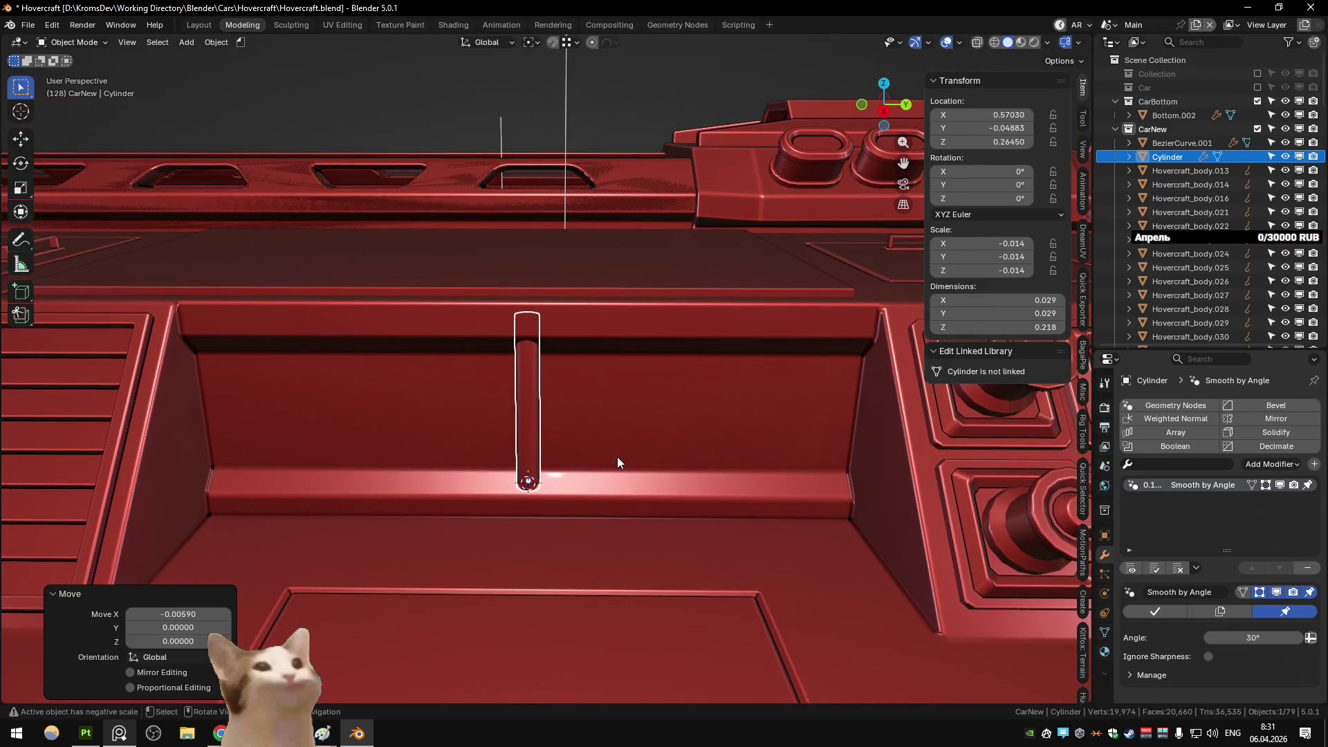
# Step: Tilt the rod 25° around the X axis
pyautogui.write('ry45x')
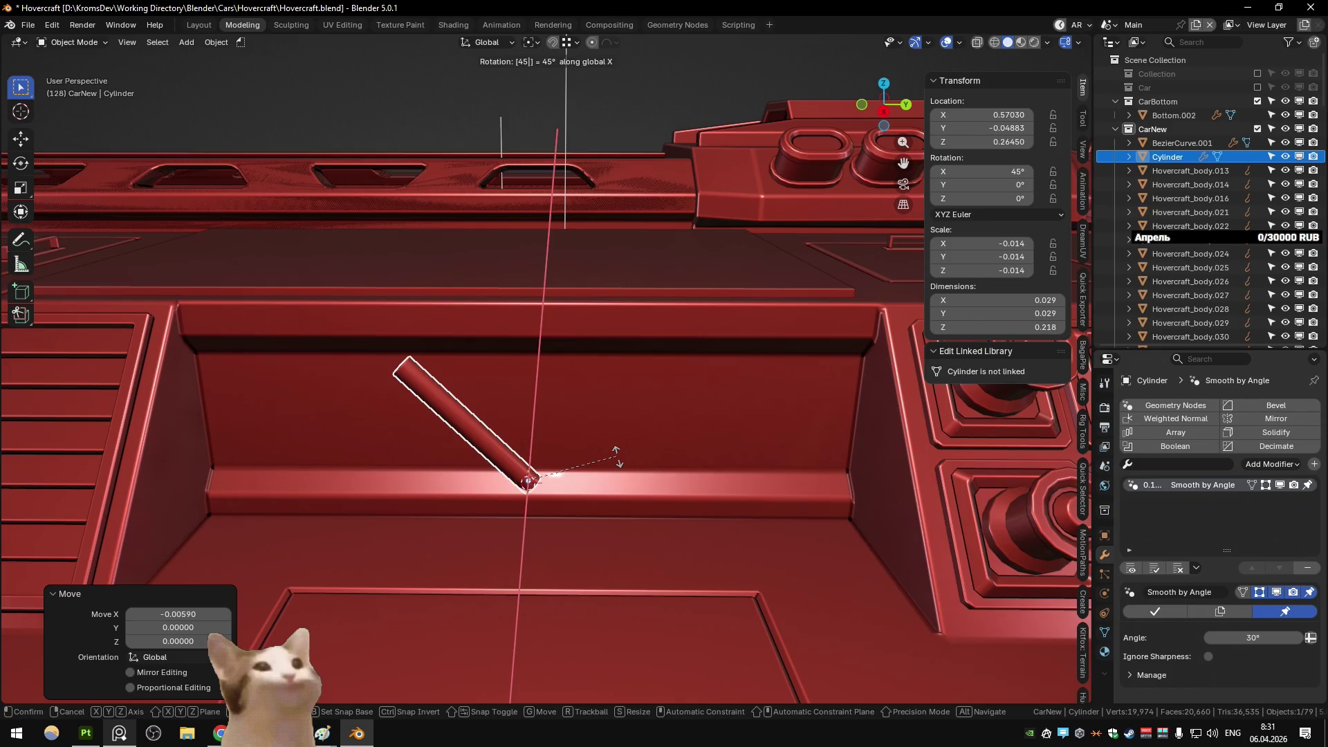
pyautogui.press('BackSpace')
pyautogui.press('BackSpace')
pyautogui.write('25')
pyautogui.press('Return')
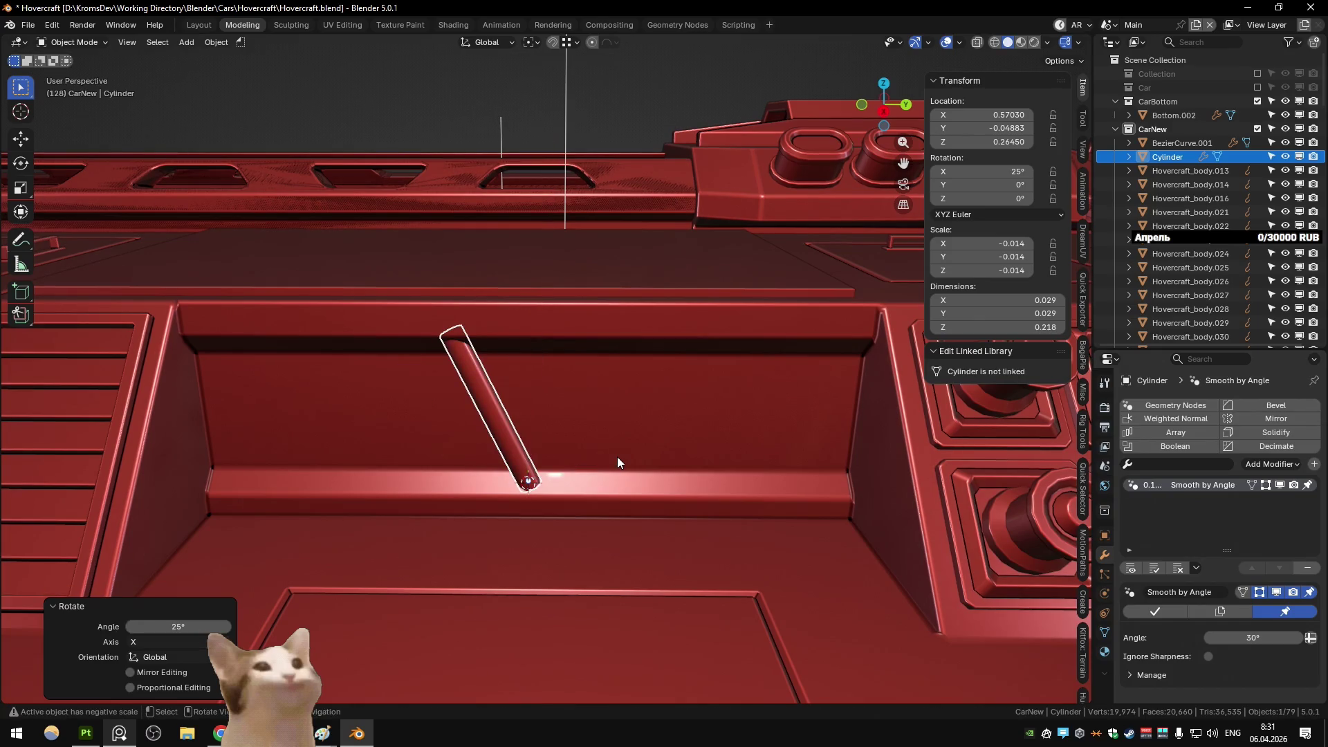
pyautogui.moveTo(617, 457)
pyautogui.mouseDown(button='middle')
pyautogui.moveTo(724, 408)
pyautogui.moveTo(699, 415)
pyautogui.mouseUp(button='middle')
# Step: Slide the rod along Y to the bay's left end and place a duplicate beside it
pyautogui.press('g')
pyautogui.press('y')
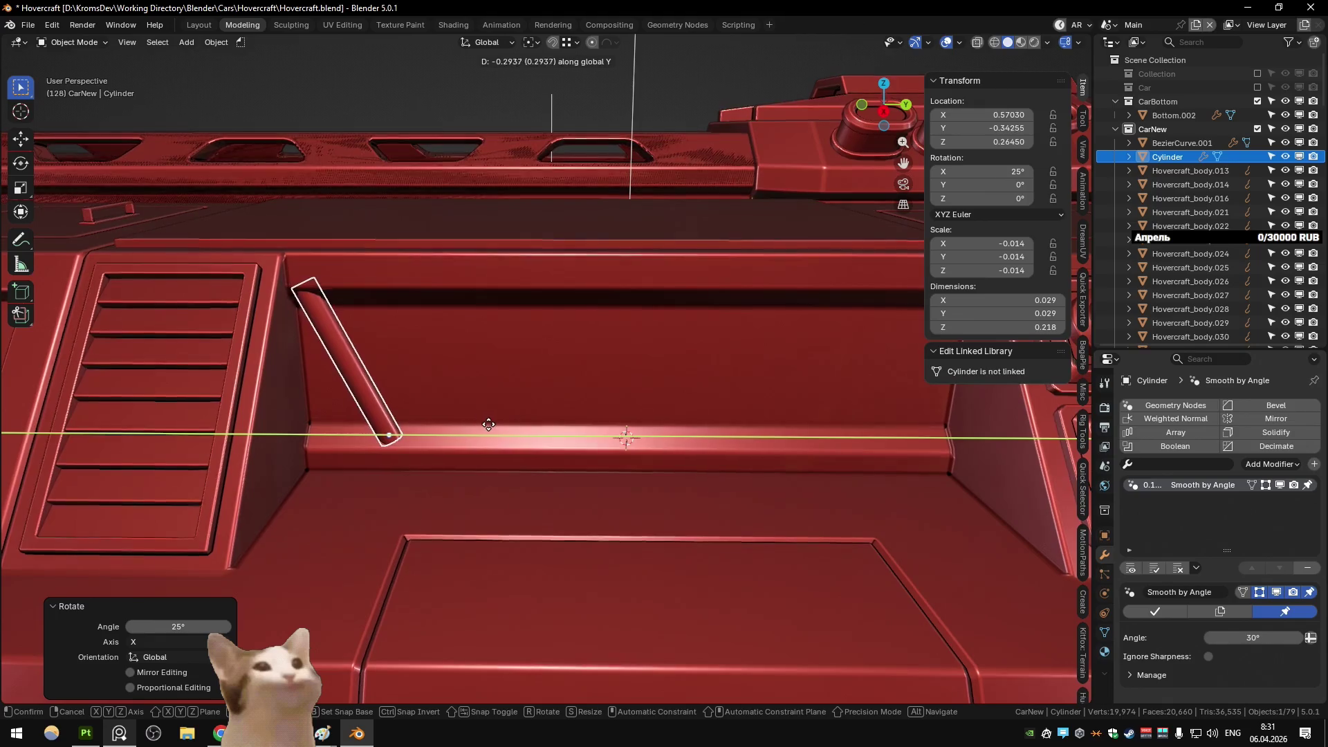
pyautogui.click(499, 432)
pyautogui.hotkey('shift', 'd')
pyautogui.press('y')
pyautogui.click(558, 437)
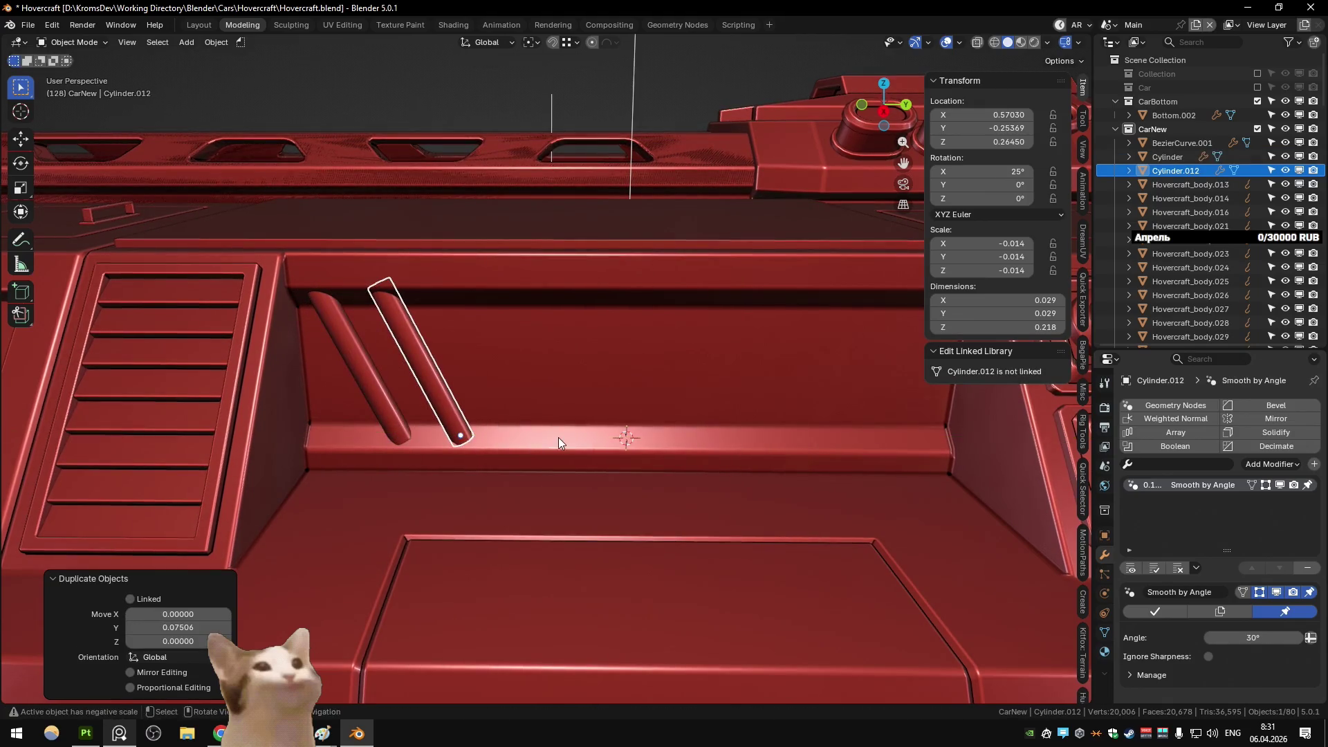
# Step: Mirror the copied rod along Y with a scale of -1
pyautogui.press('s')
pyautogui.press('y')
pyautogui.click(557, 437)
pyautogui.write('sy')
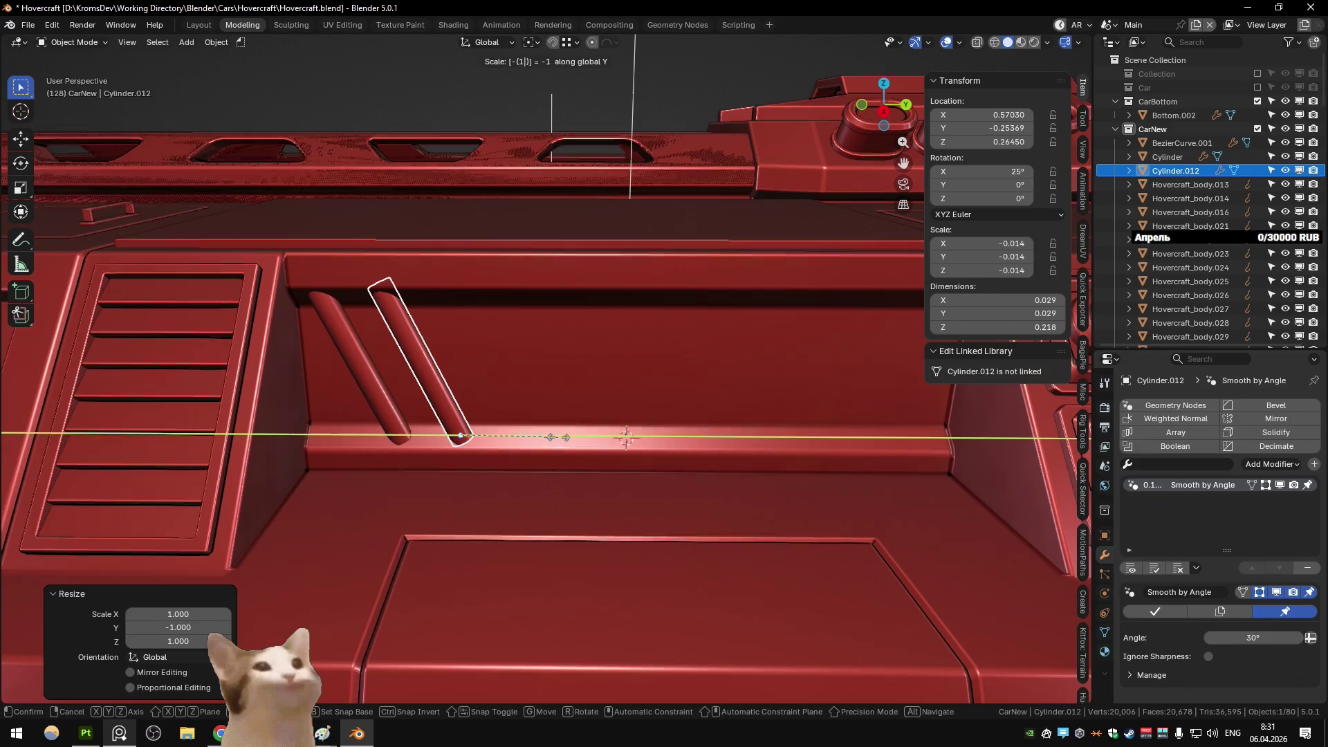
pyautogui.write('-1')
pyautogui.press('Return')
pyautogui.press('s')
pyautogui.press('y')
pyautogui.press('Escape')
pyautogui.hotkey('ctrl', 'alt', 'z')
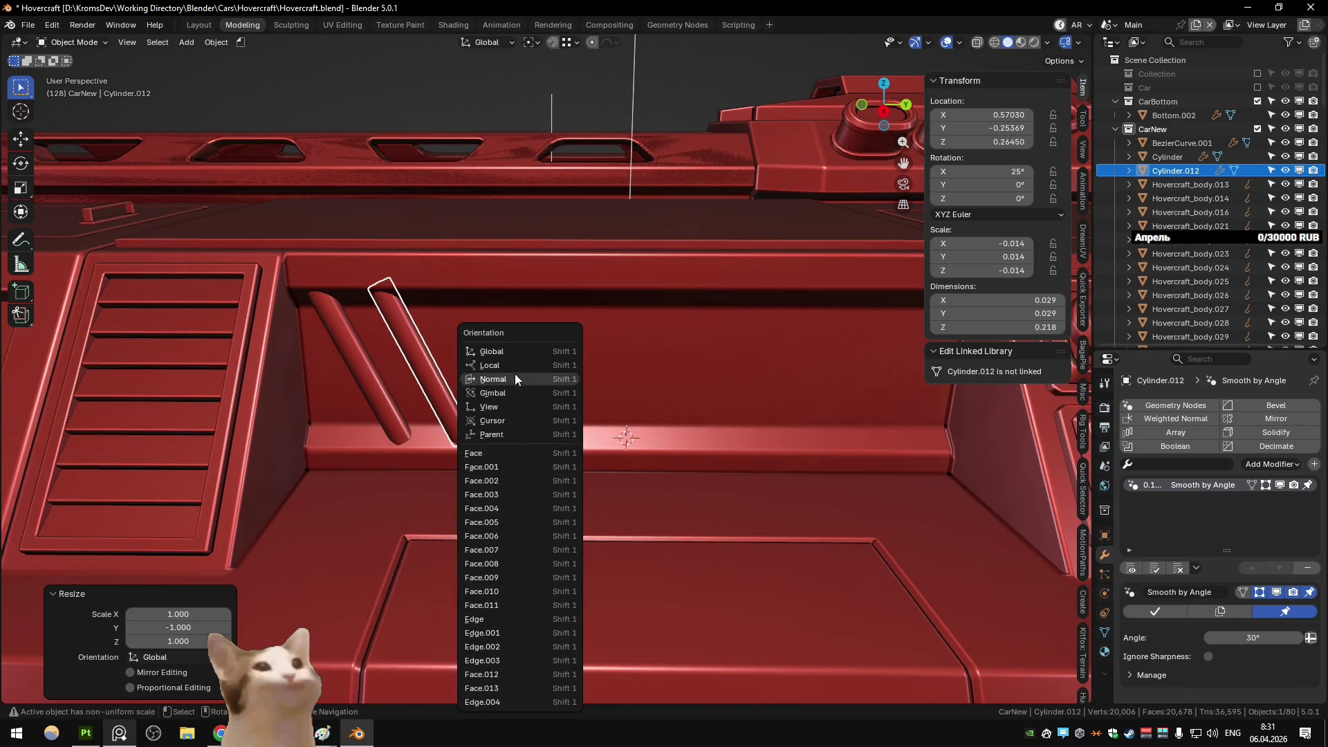
pyautogui.click(514, 373)
pyautogui.write('sy-1')
pyautogui.press('Return')
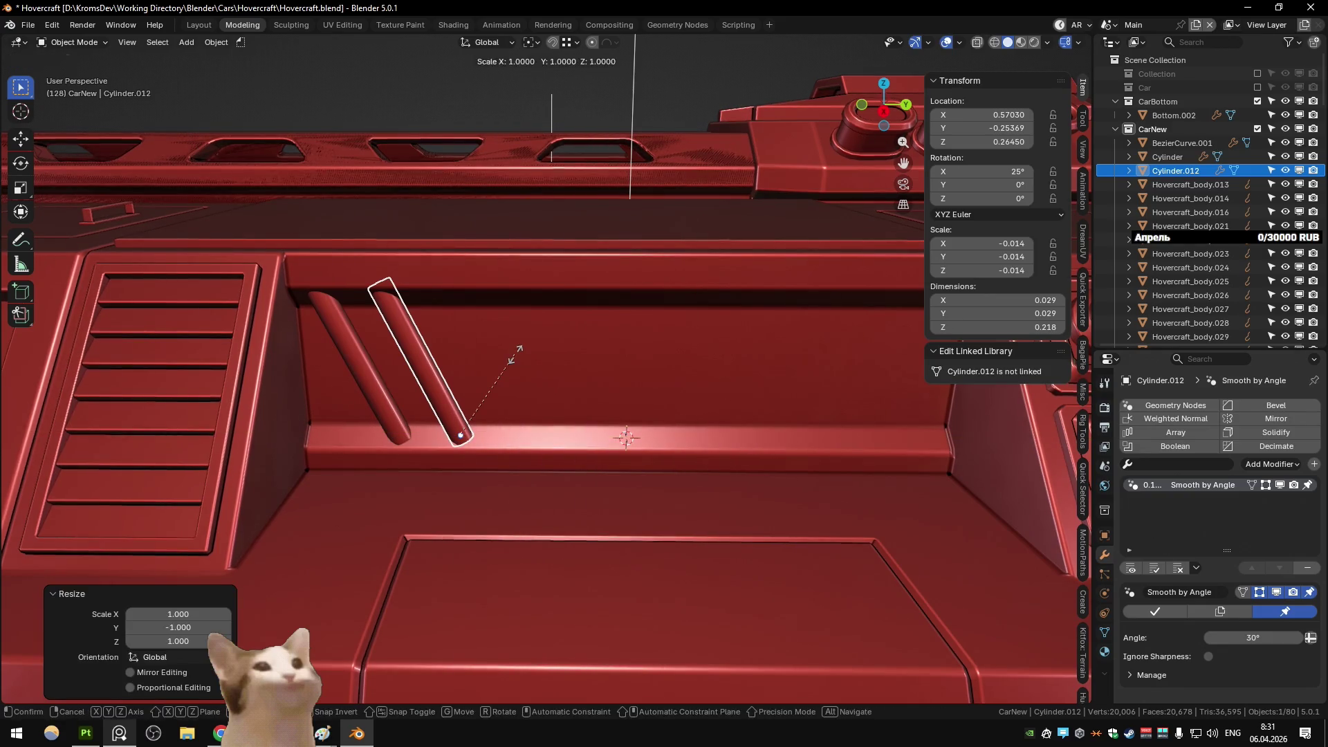
pyautogui.write('sy-1')
pyautogui.press('Return')
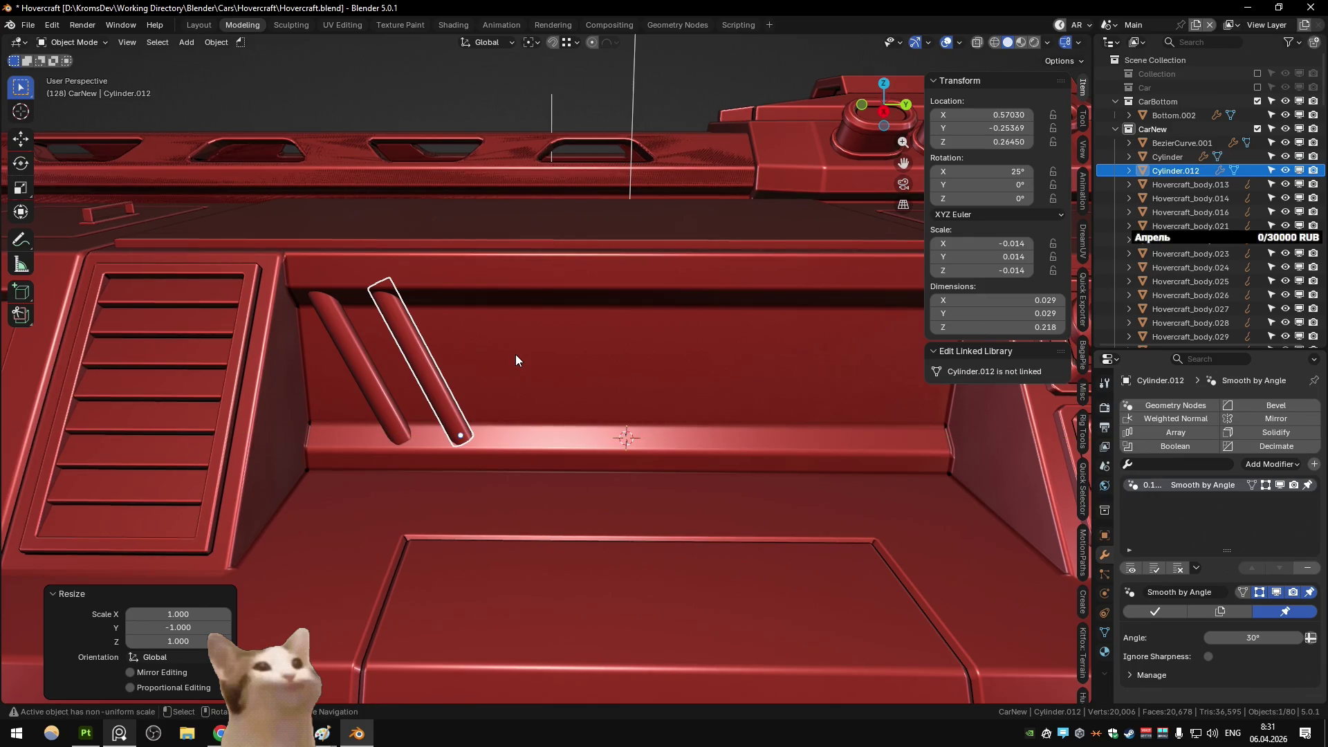
# Step: Negate the copy's X rotation and move it along Y to form a V with the first rod
pyautogui.click(972, 171)
pyautogui.press('Home')
pyautogui.write('-')
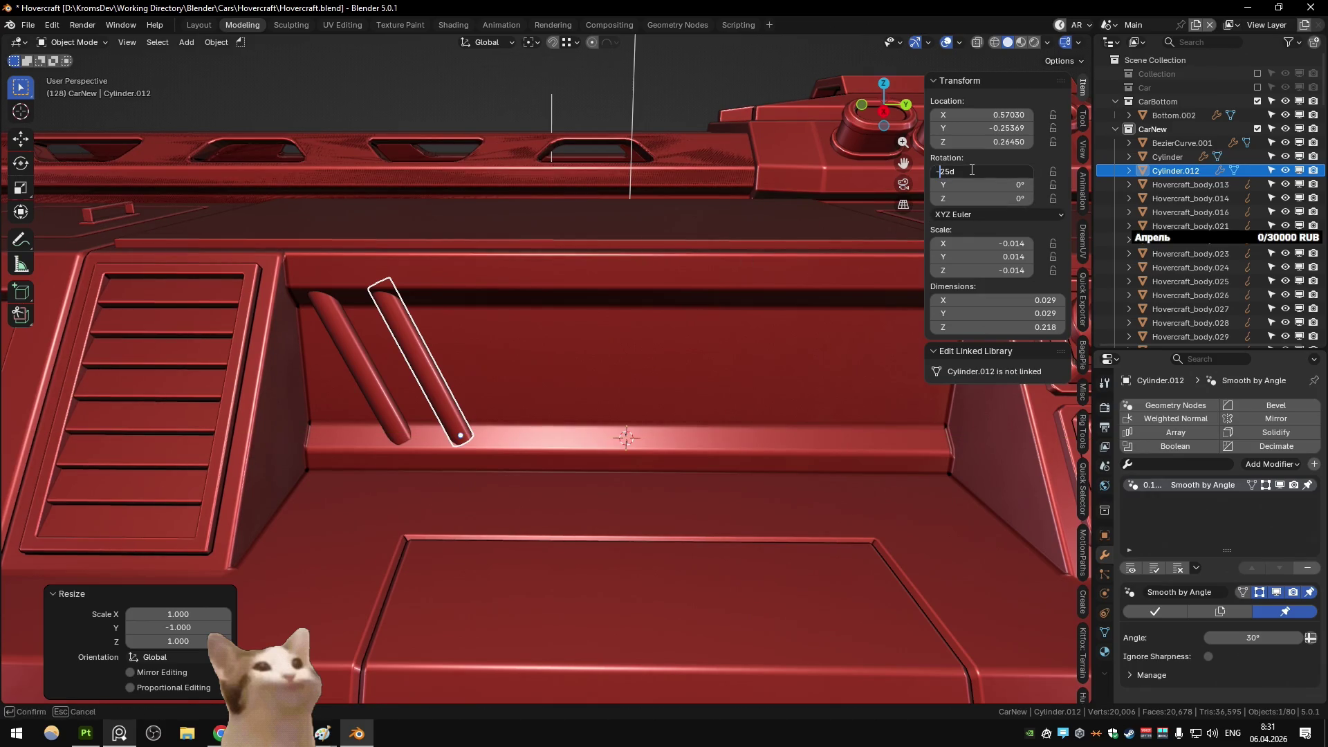
pyautogui.press('Return')
pyautogui.press('g')
pyautogui.press('y')
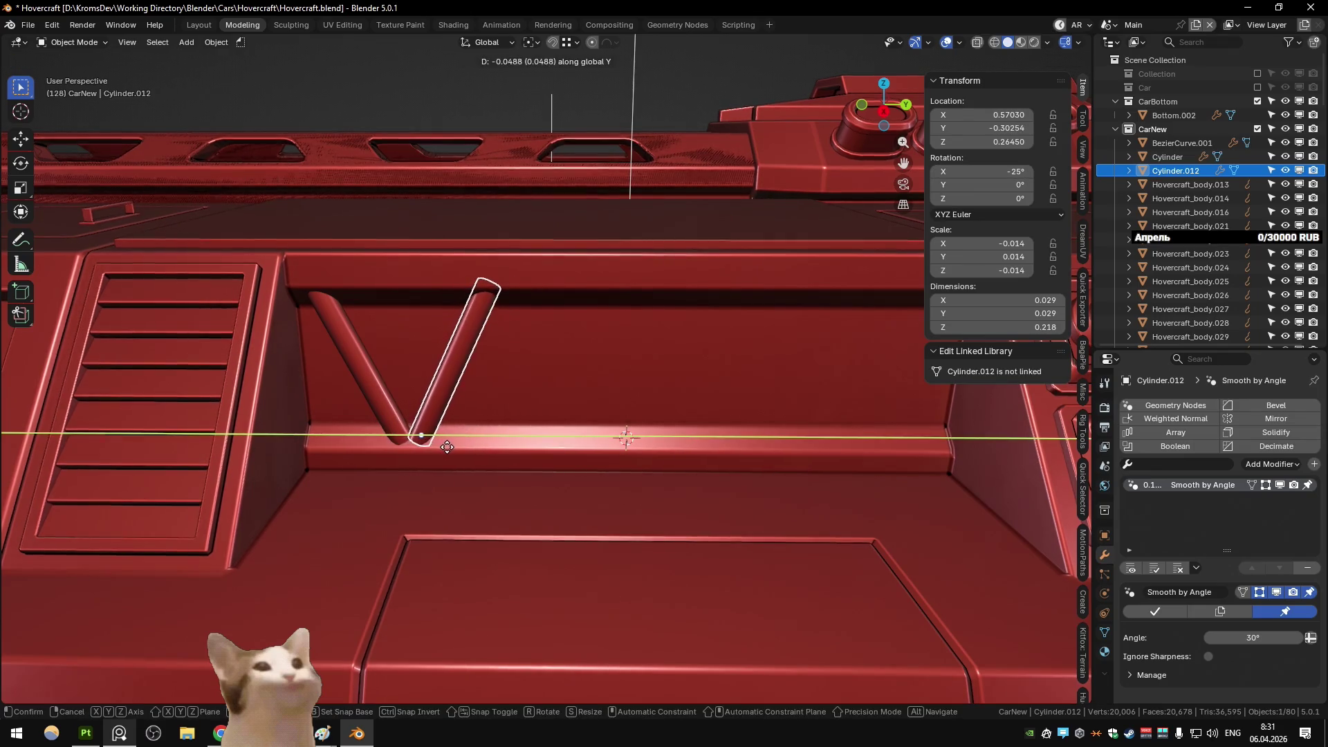
pyautogui.click(444, 446)
pyautogui.keyDown('shift'); pyautogui.click(381, 393); pyautogui.keyUp('shift')
# Step: Duplicate the V pair along Y and repeat it for more copies along the bay
pyautogui.hotkey('shift', 'd')
pyautogui.press('y')
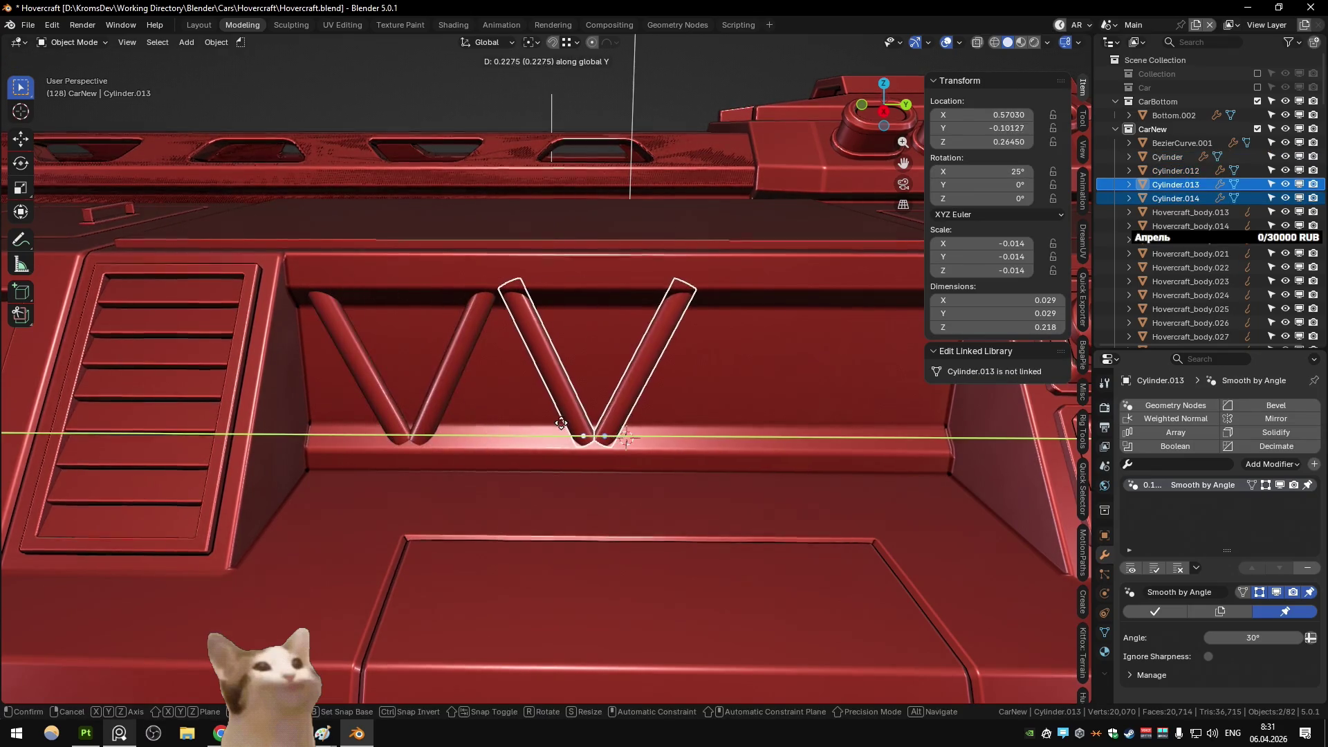
pyautogui.click(653, 425)
pyautogui.hotkey('shift', 'r')
pyautogui.scroll(-3, 693, 412)
pyautogui.hotkey('shift', 'r')
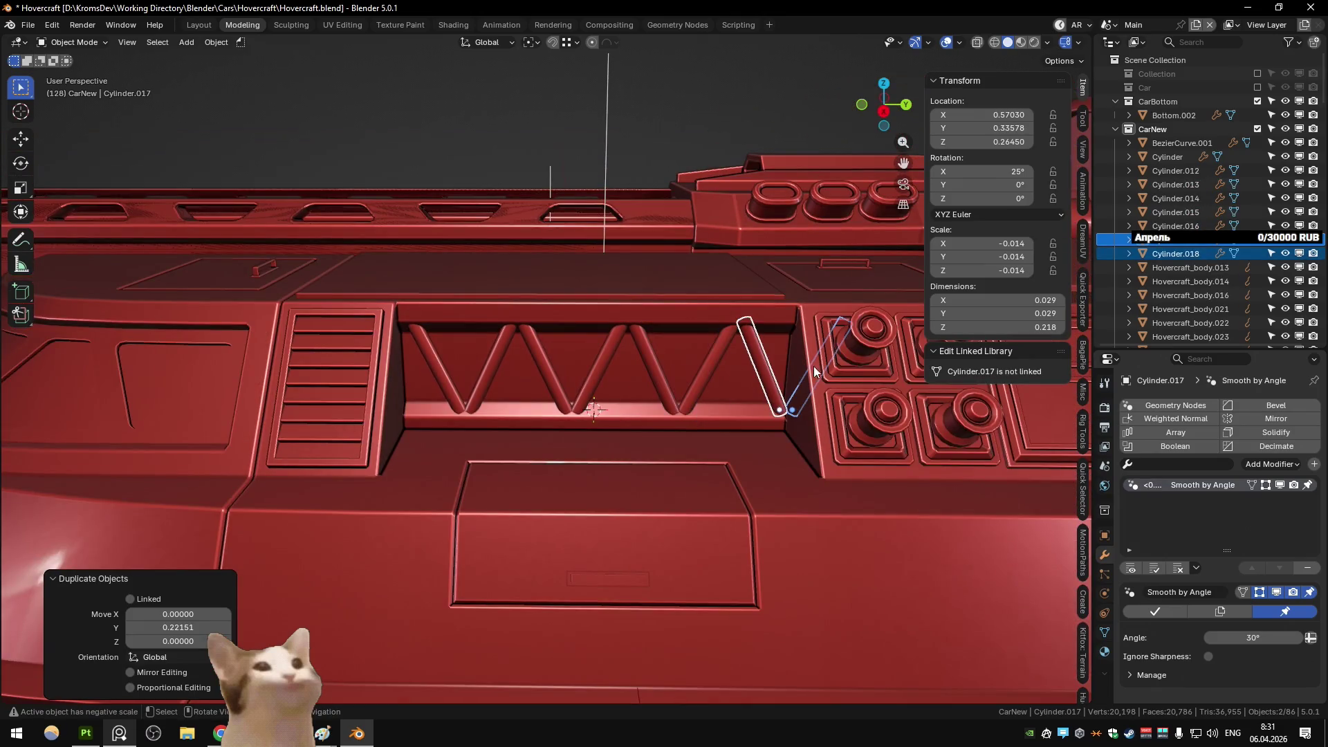
pyautogui.scroll(-3, 814, 367)
# Step: Delete the extra stray tube at the end of the zigzag
pyautogui.press('Delete')
pyautogui.moveTo(799, 404)
pyautogui.mouseDown(button='middle')
pyautogui.moveTo(660, 94)
pyautogui.moveTo(683, 198)
pyautogui.moveTo(645, 259)
pyautogui.mouseUp(button='middle')
pyautogui.scroll(2, 646, 259)
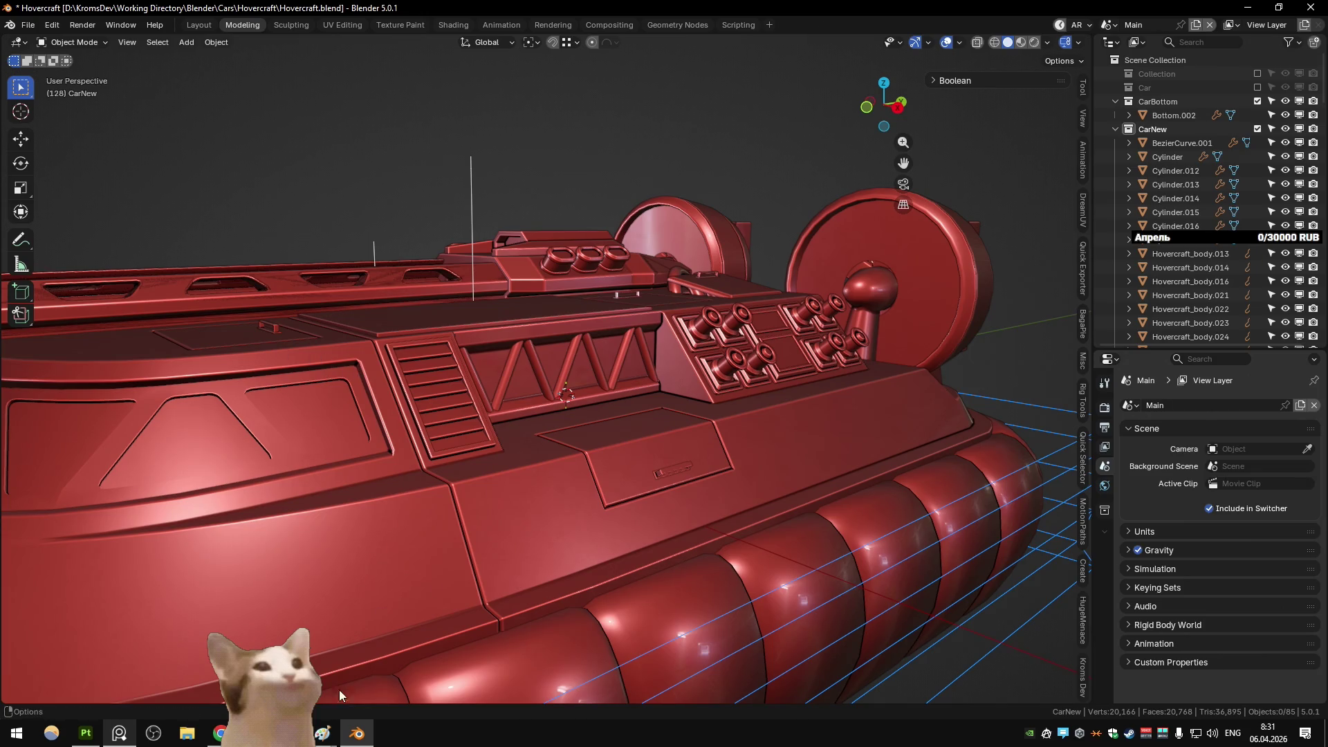
pyautogui.scroll(5, 525, 348)
# Step: Select one of the V tubes in the truss panel and bring up the viewport shading options
pyautogui.click(530, 346)
pyautogui.moveTo(530, 346); pyautogui.dragTo(516, 319, button='middle')
pyautogui.scroll(-3, 516, 318)
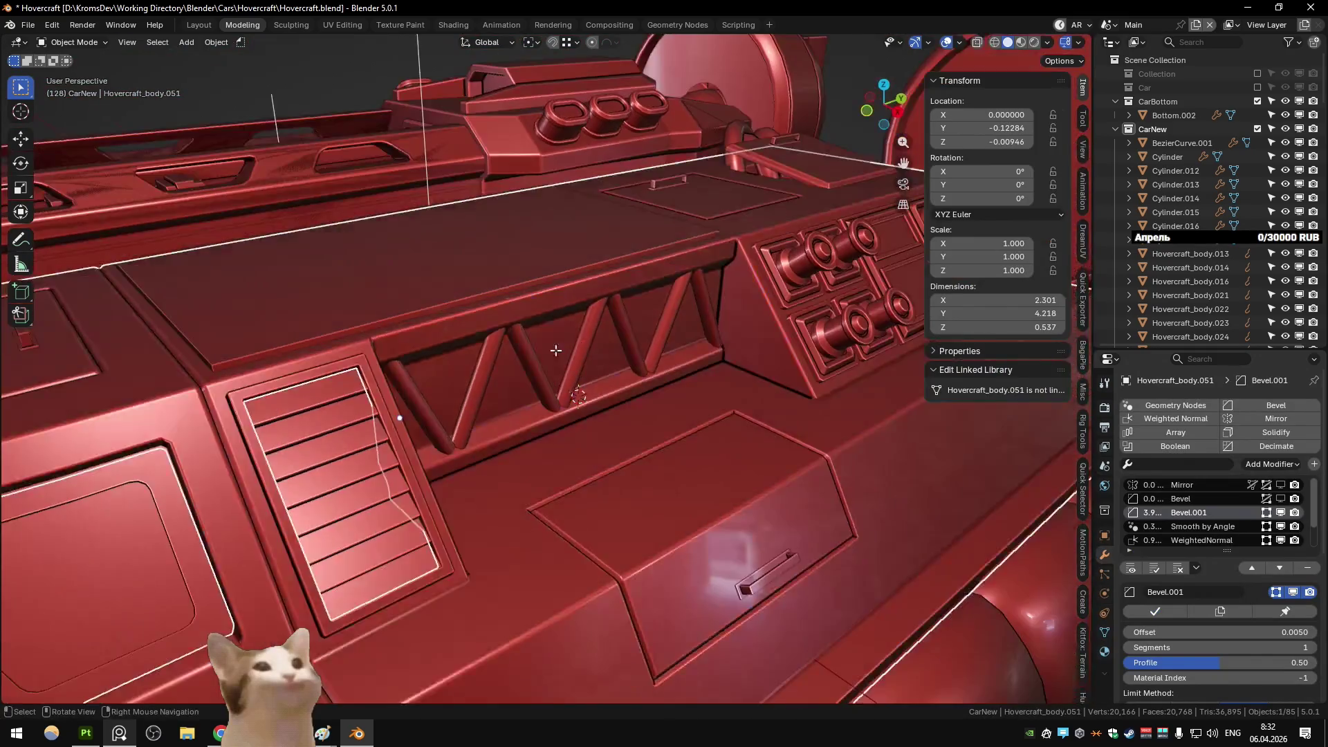
pyautogui.click(530, 371)
pyautogui.scroll(-3, 517, 341)
pyautogui.scroll(-3, 483, 317)
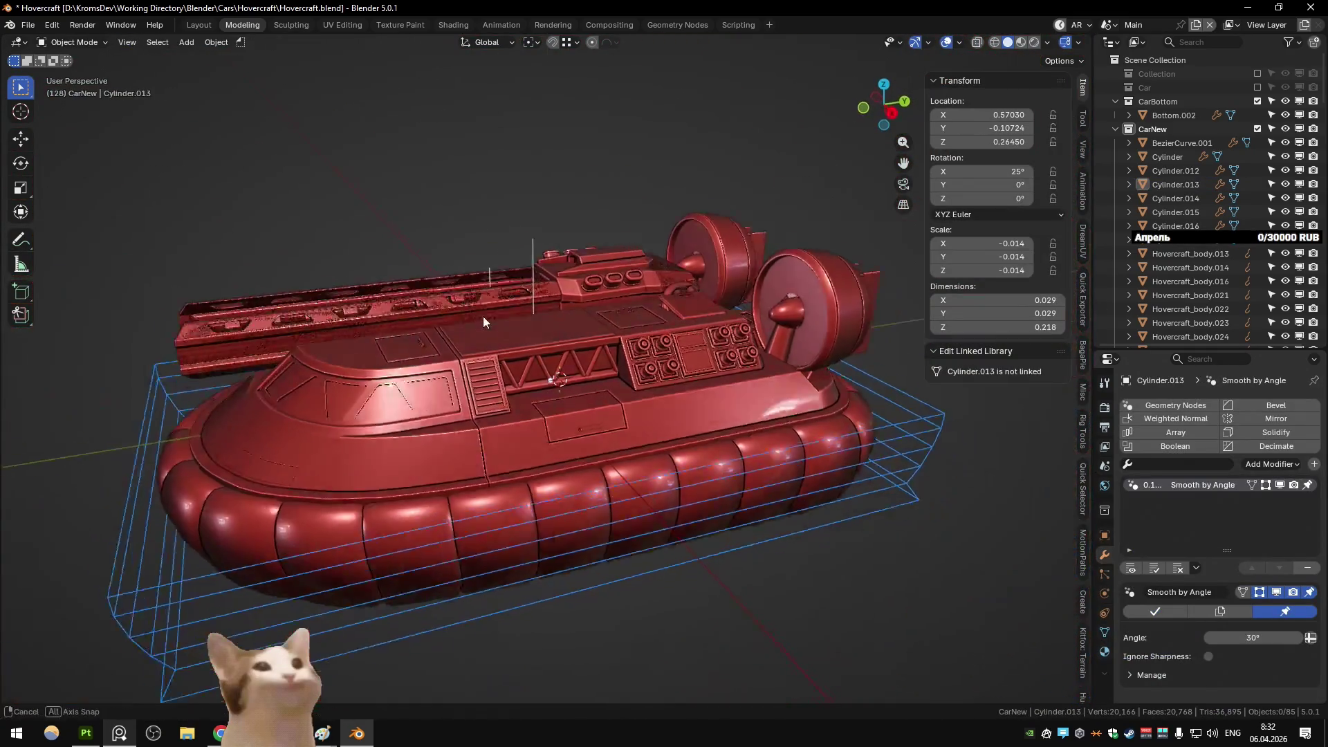
pyautogui.scroll(4, 483, 317)
pyautogui.moveTo(483, 317); pyautogui.dragTo(492, 312, button='middle')
pyautogui.click(1047, 42)
# Step: Set viewport lighting to MatCap with a neutral grey matcap and orbit around the bay
pyautogui.click(991, 110)
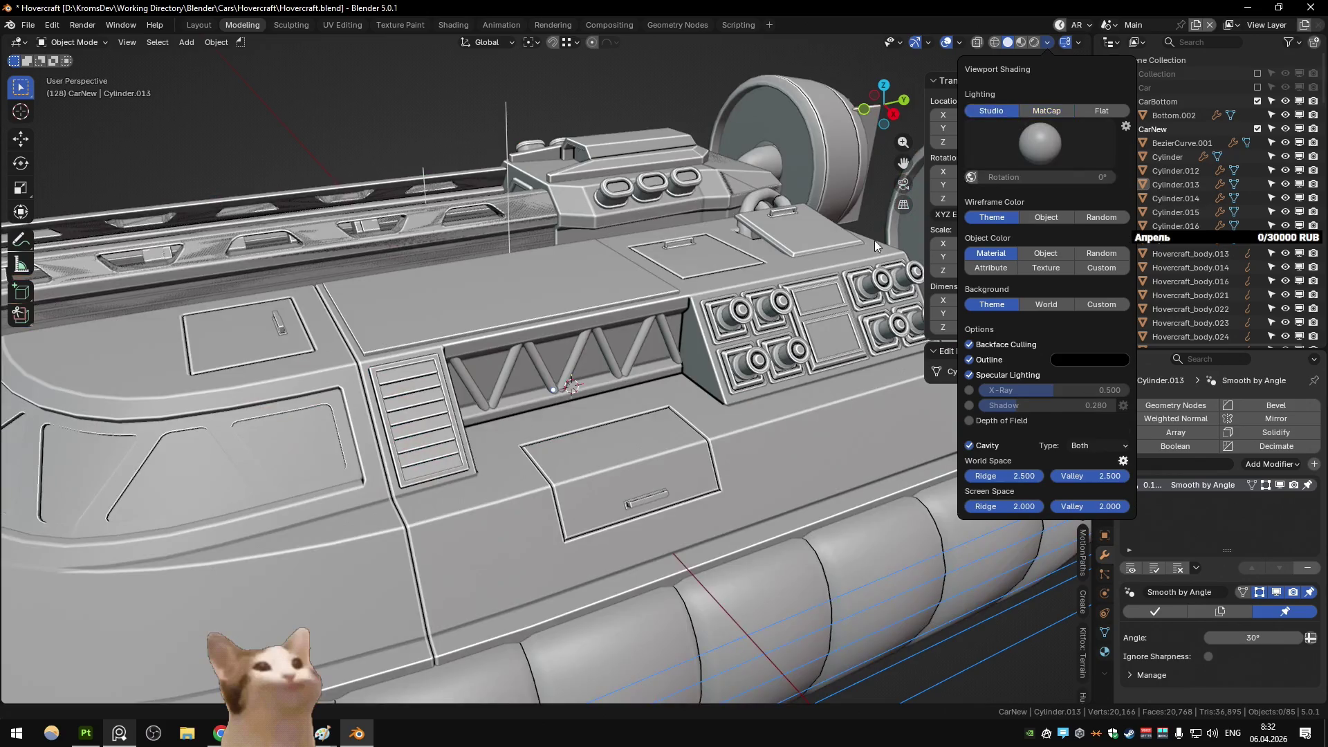
pyautogui.click(1050, 43)
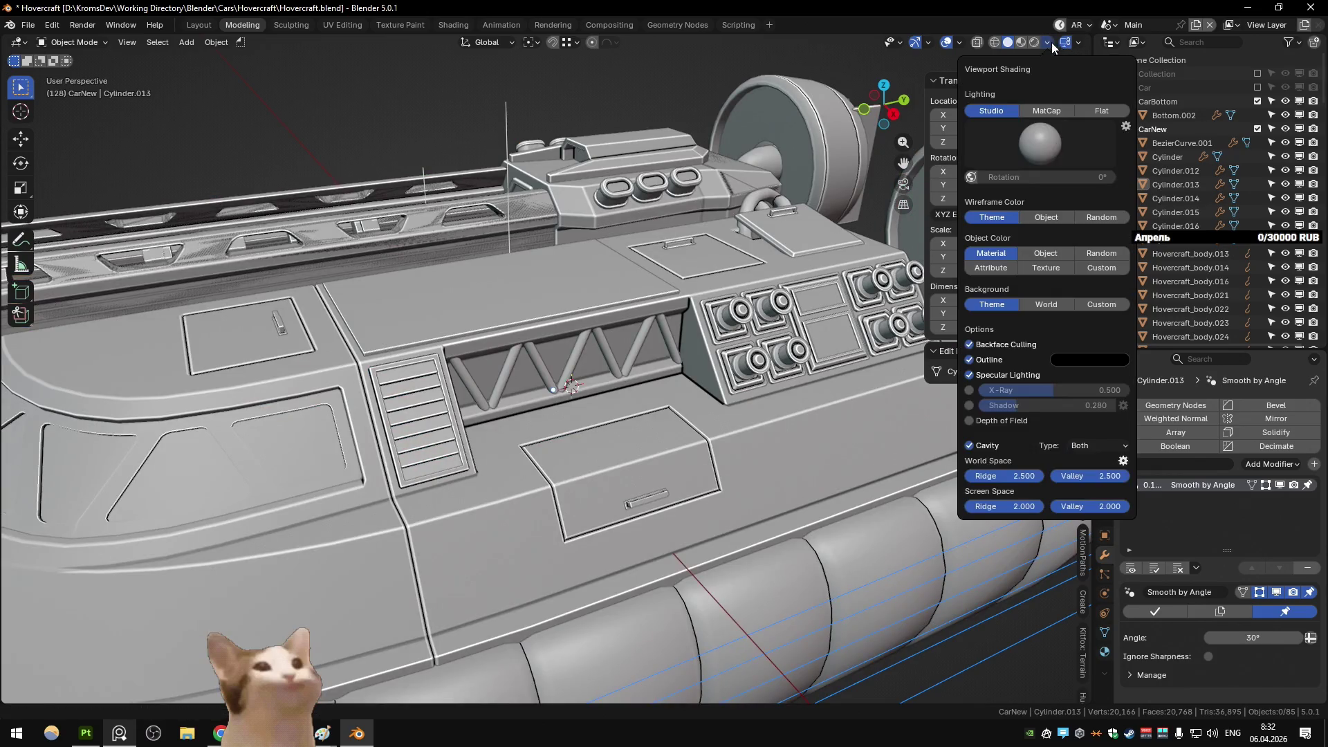
pyautogui.click(1046, 110)
pyautogui.click(1038, 142)
pyautogui.click(845, 247)
pyautogui.moveTo(639, 260)
pyautogui.mouseDown(button='middle')
pyautogui.moveTo(557, 276)
pyautogui.moveTo(452, 267)
pyautogui.moveTo(632, 273)
pyautogui.moveTo(581, 317)
pyautogui.mouseUp(button='middle')
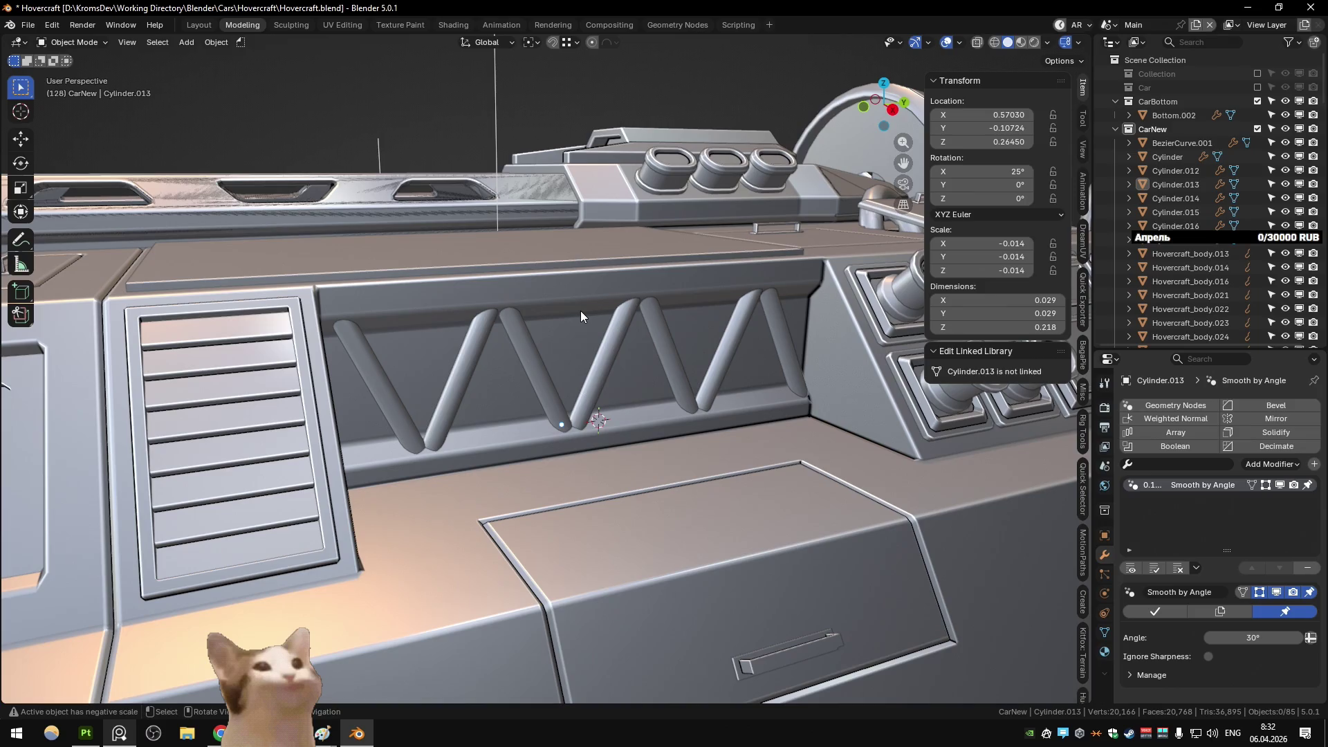
pyautogui.scroll(-6, 581, 310)
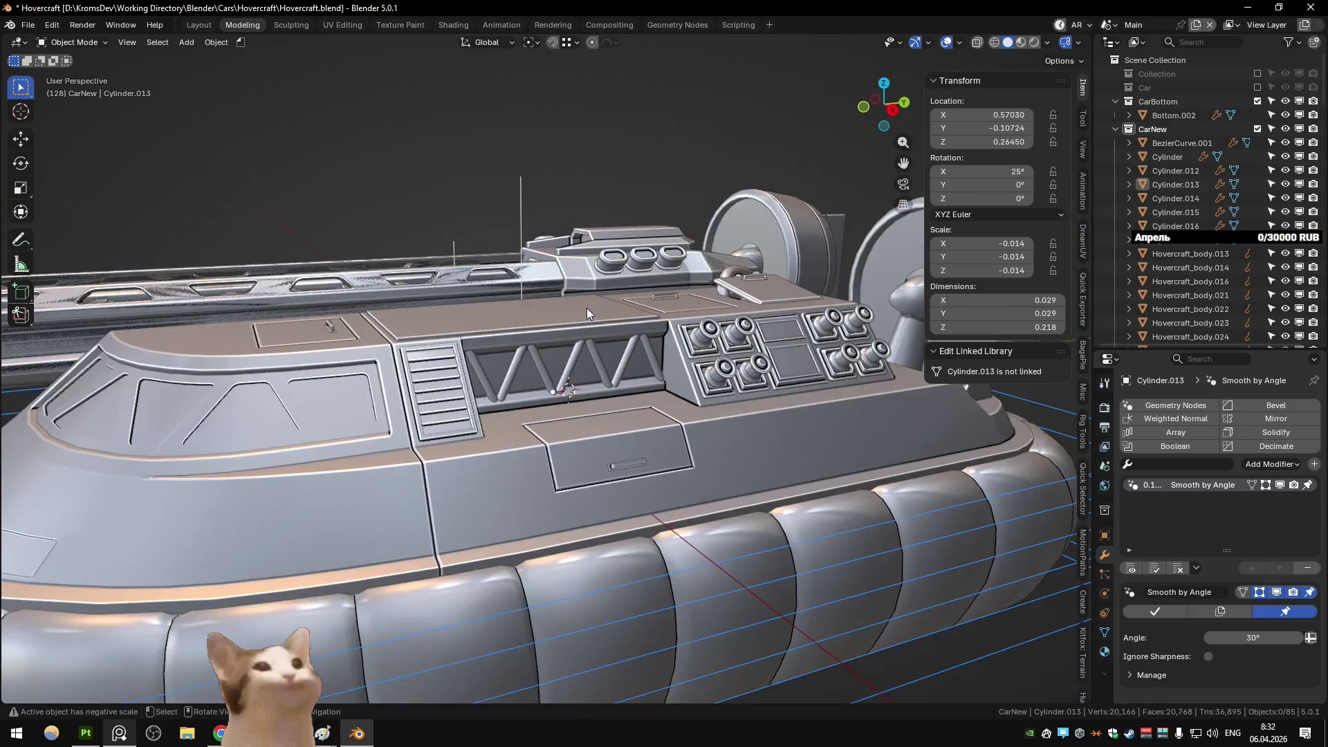
pyautogui.scroll(2, 588, 325)
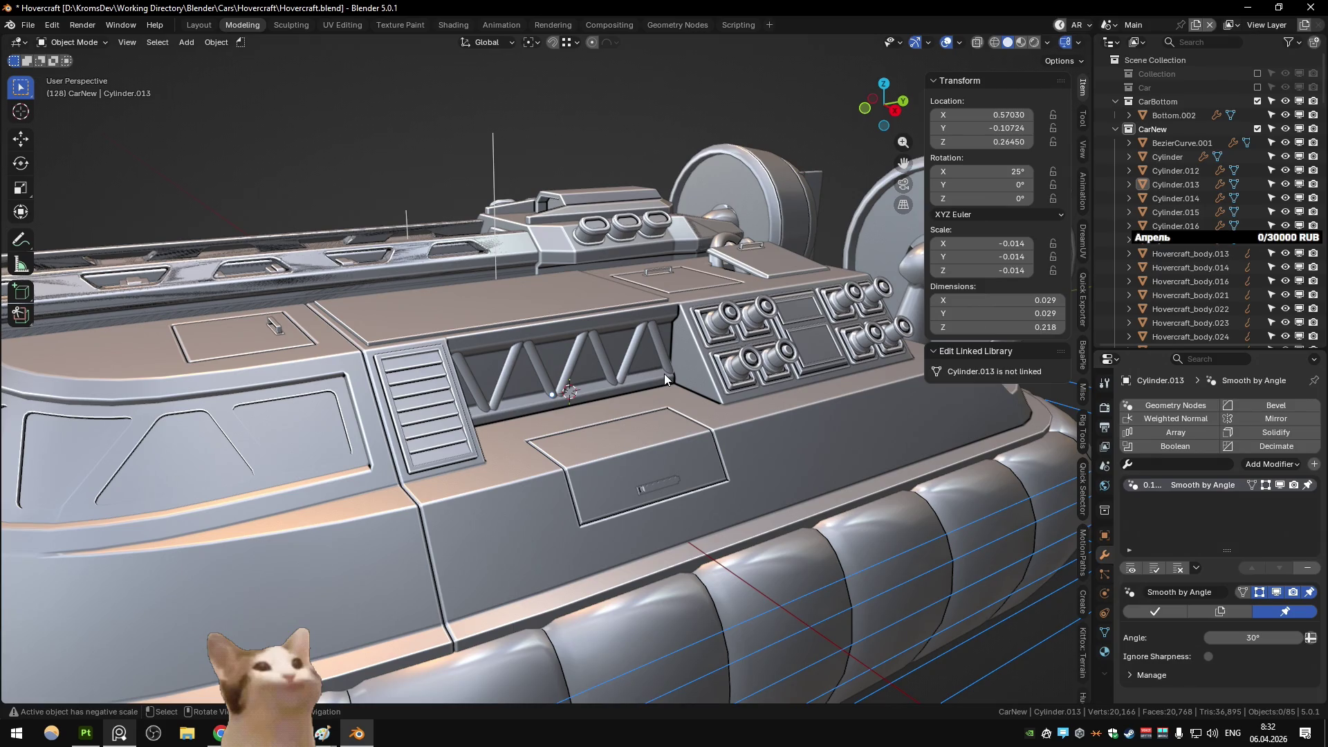
# Step: Undo back past the zigzag tubes, then redo the two inset panels on Hovercraft_body.051
pyautogui.hotkey('ctrl', 'z')
pyautogui.hotkey('ctrl', 'z')
pyautogui.hotkey('ctrl', 'z')
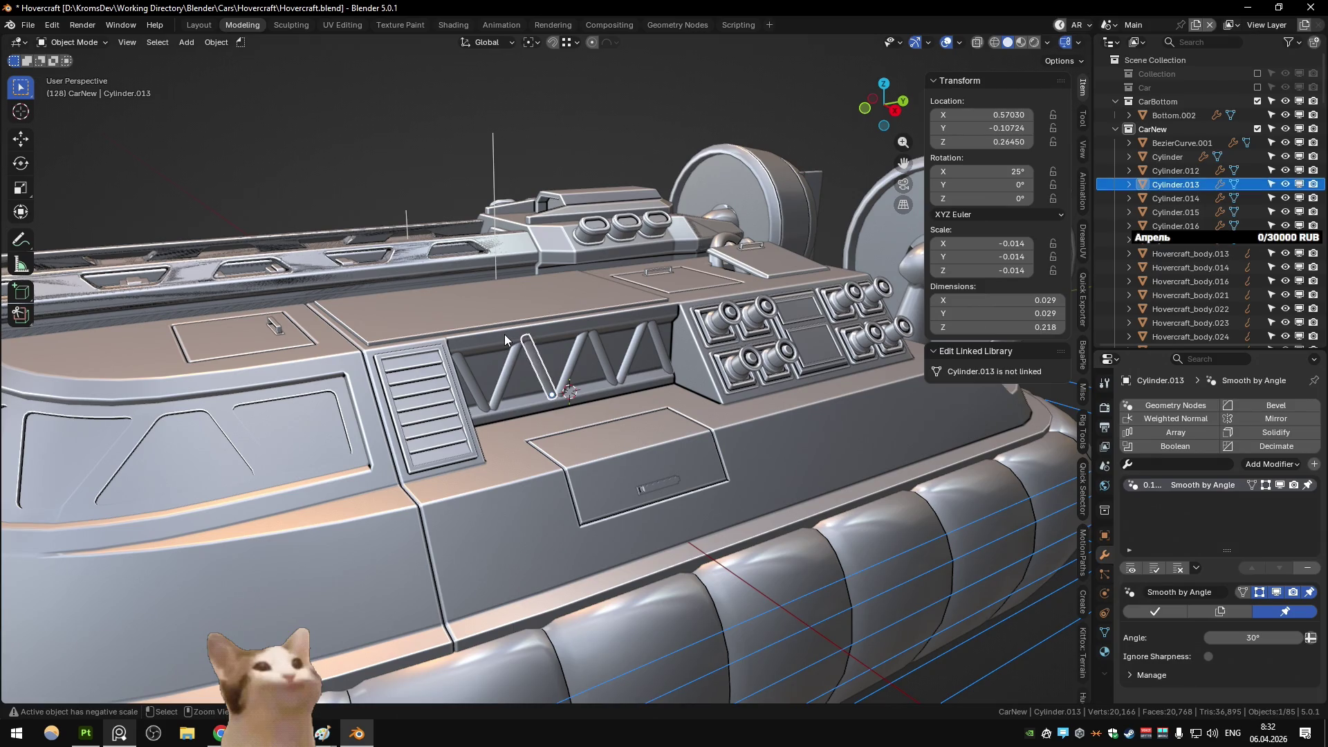
pyautogui.hotkey('ctrl', 'z')
pyautogui.hotkey('ctrl', 'z')
pyautogui.hotkey('ctrl', 'z')
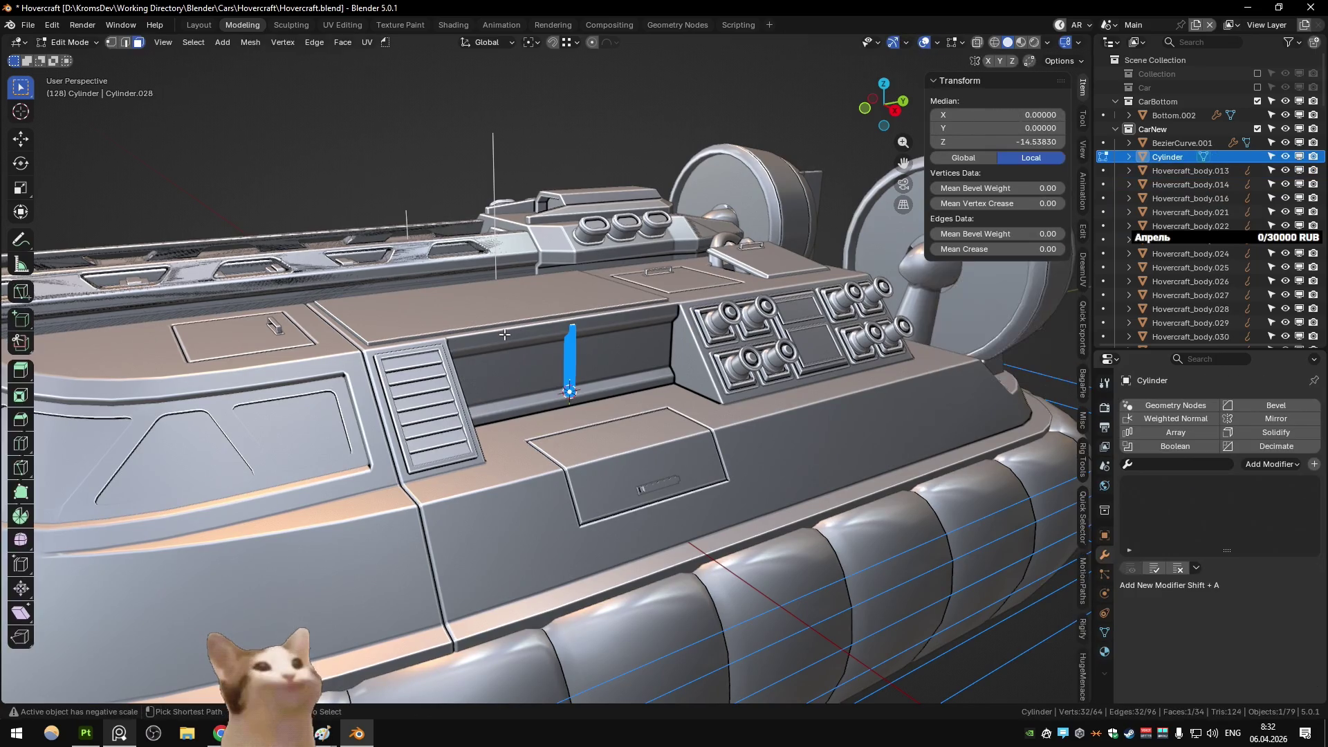
pyautogui.hotkey('ctrl', 'z')
pyautogui.hotkey('ctrl', 'z')
pyautogui.hotkey('ctrl', 'z')
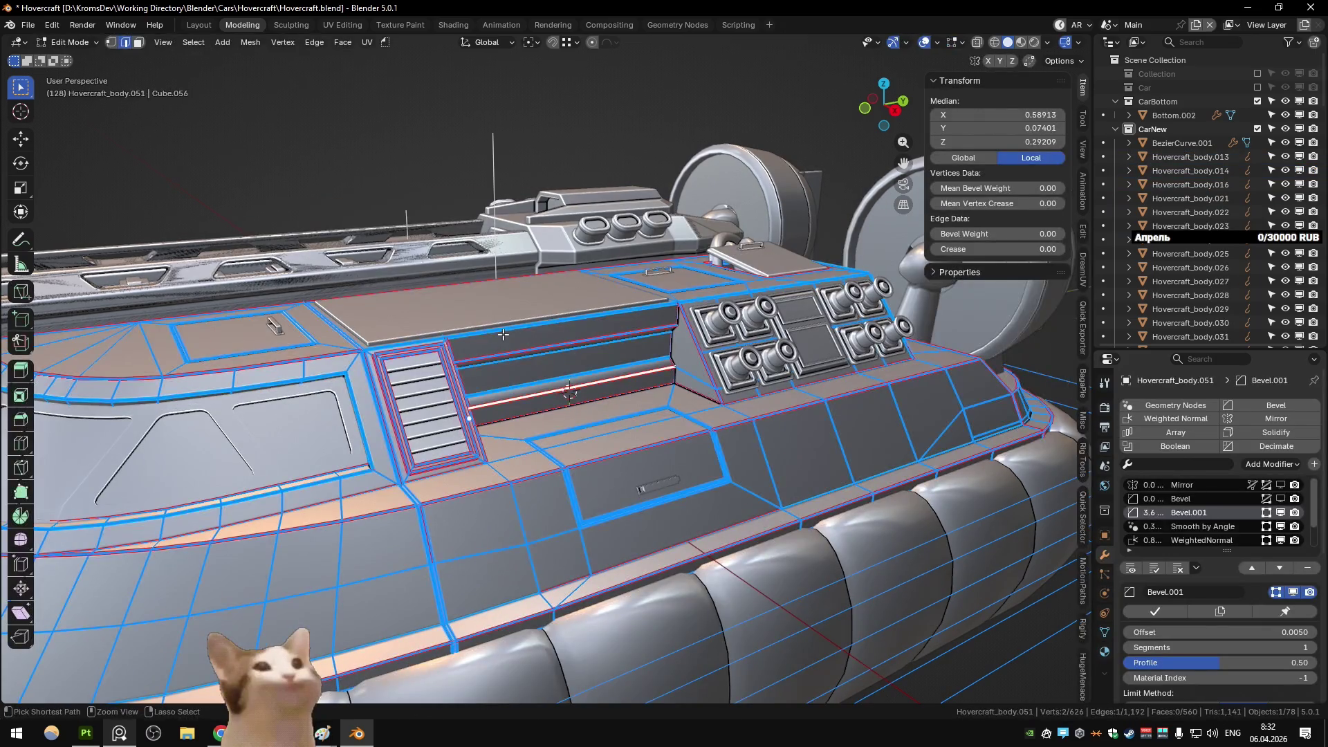
pyautogui.hotkey('ctrl', 'z')
pyautogui.hotkey('ctrl', 'z')
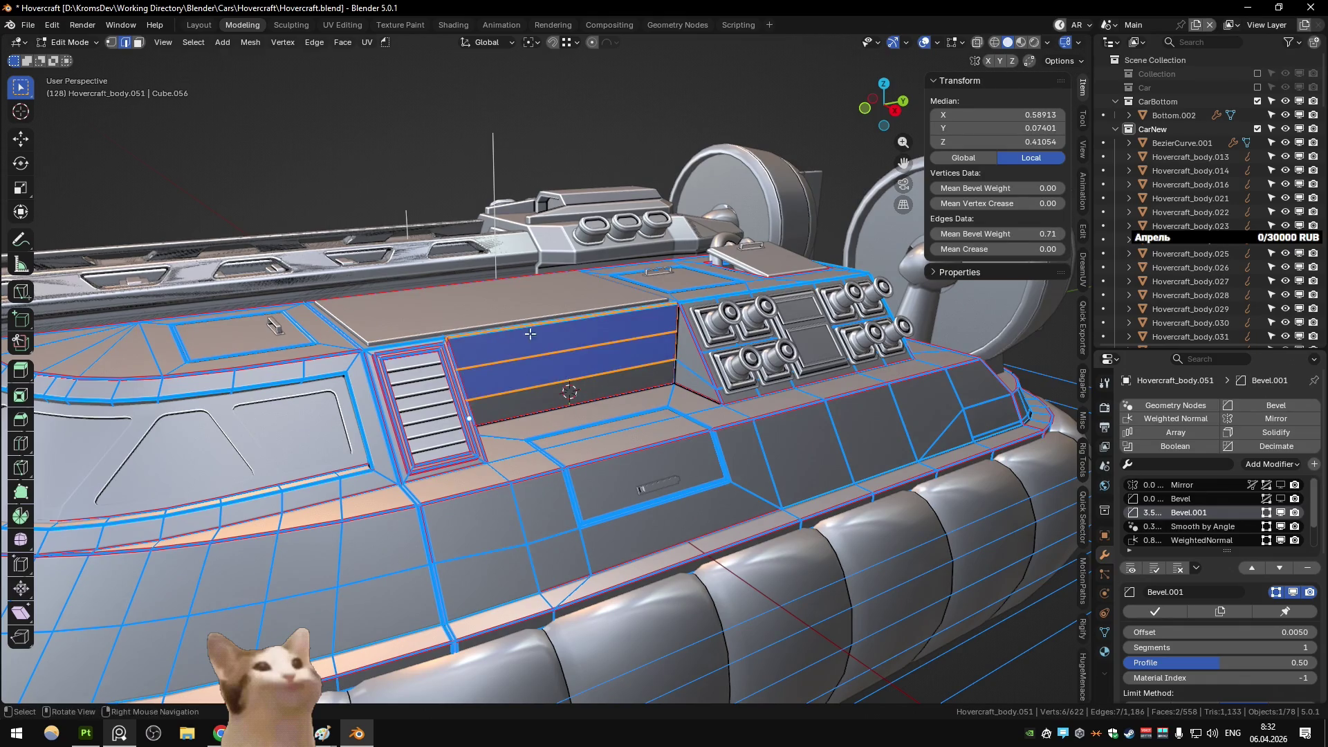
pyautogui.moveTo(502, 334); pyautogui.dragTo(538, 354, button='middle')
pyautogui.hotkey('ctrl', 'z')
pyautogui.hotkey('ctrl', 'z')
pyautogui.hotkey('ctrl', 'z')
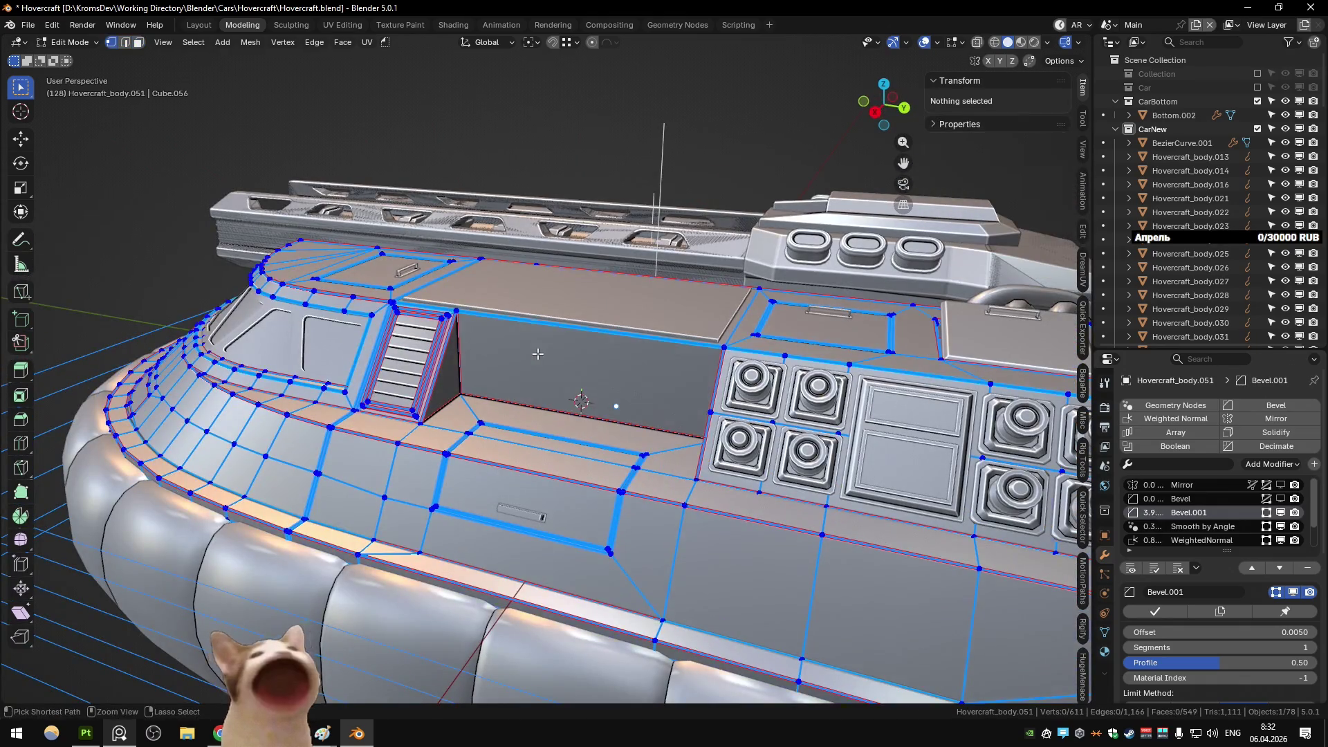
pyautogui.hotkey('ctrl', 'shift', 'z')
pyautogui.hotkey('ctrl', 'shift', 'z')
pyautogui.hotkey('ctrl', 'shift', 'z')
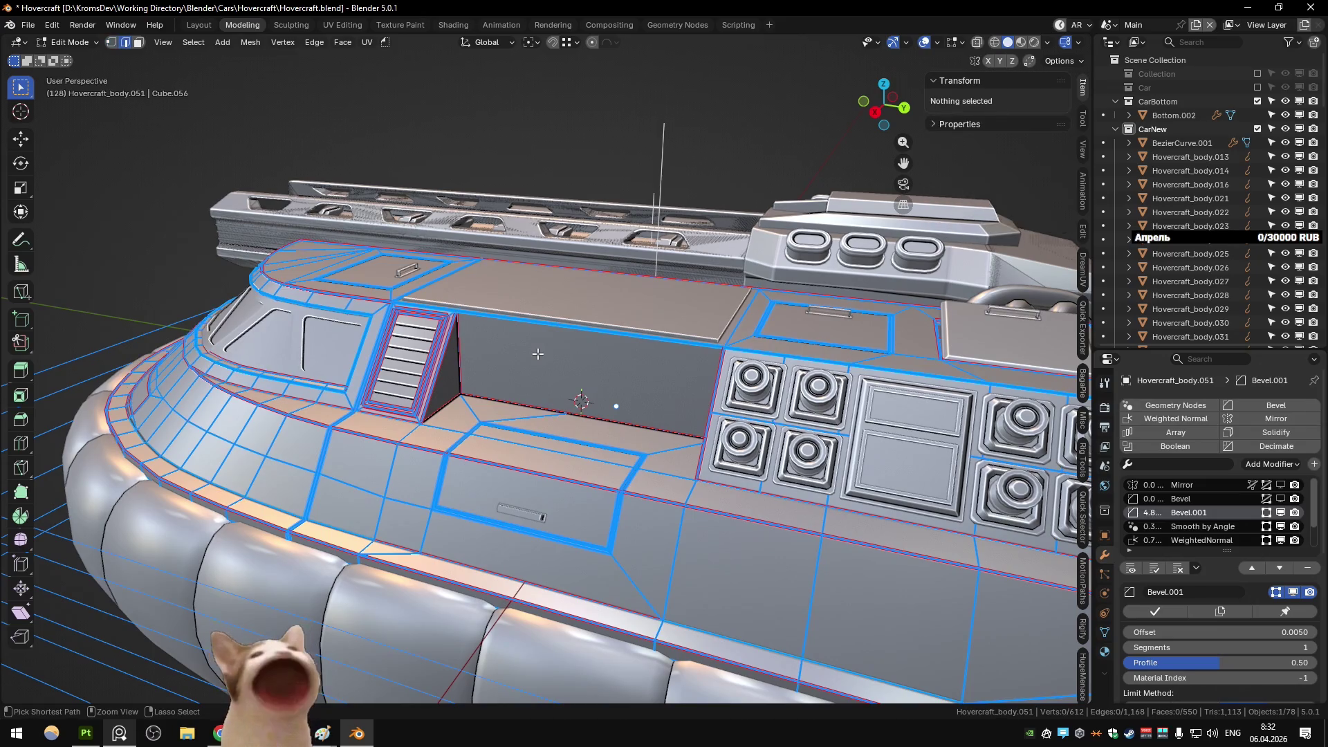
pyautogui.scroll(-5, 538, 354)
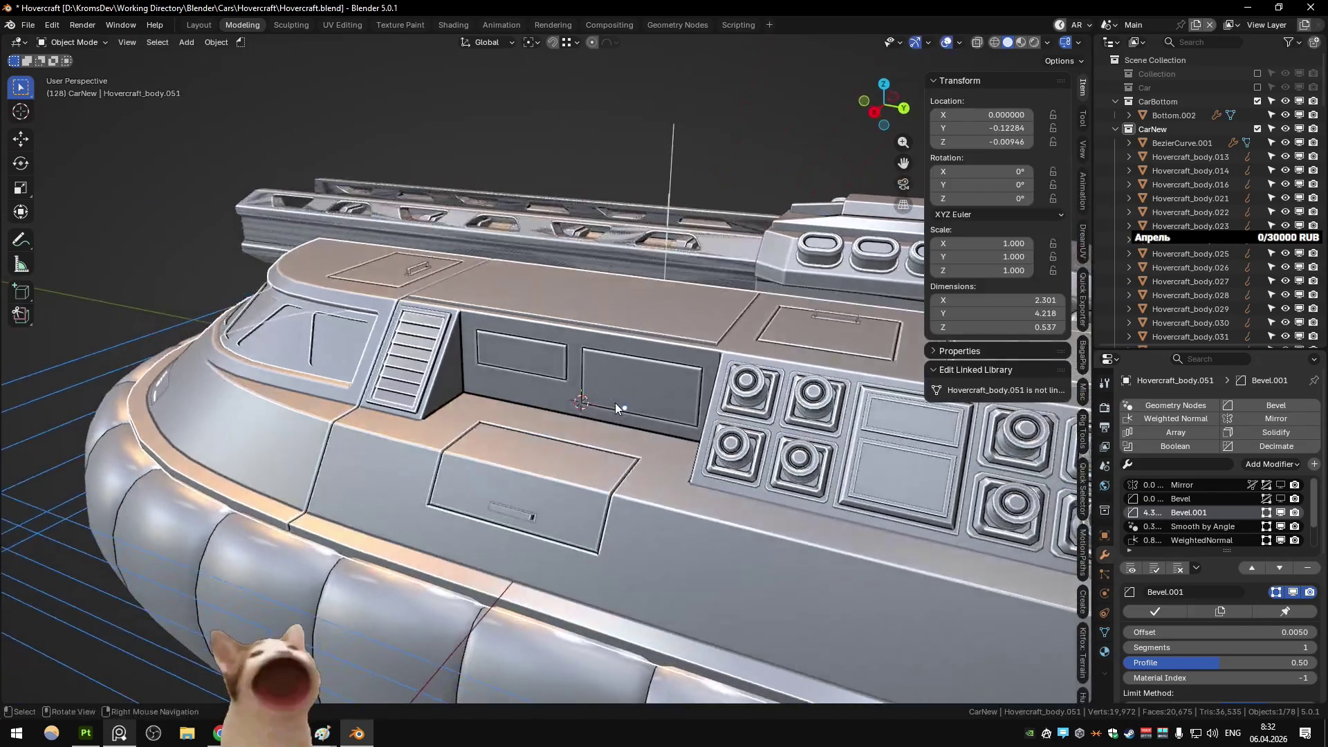
# Step: Return to Object Mode and orbit toward the rear fan to inspect the hovercraft
pyautogui.moveTo(615, 402); pyautogui.dragTo(554, 388, button='middle')
pyautogui.press('Tab')
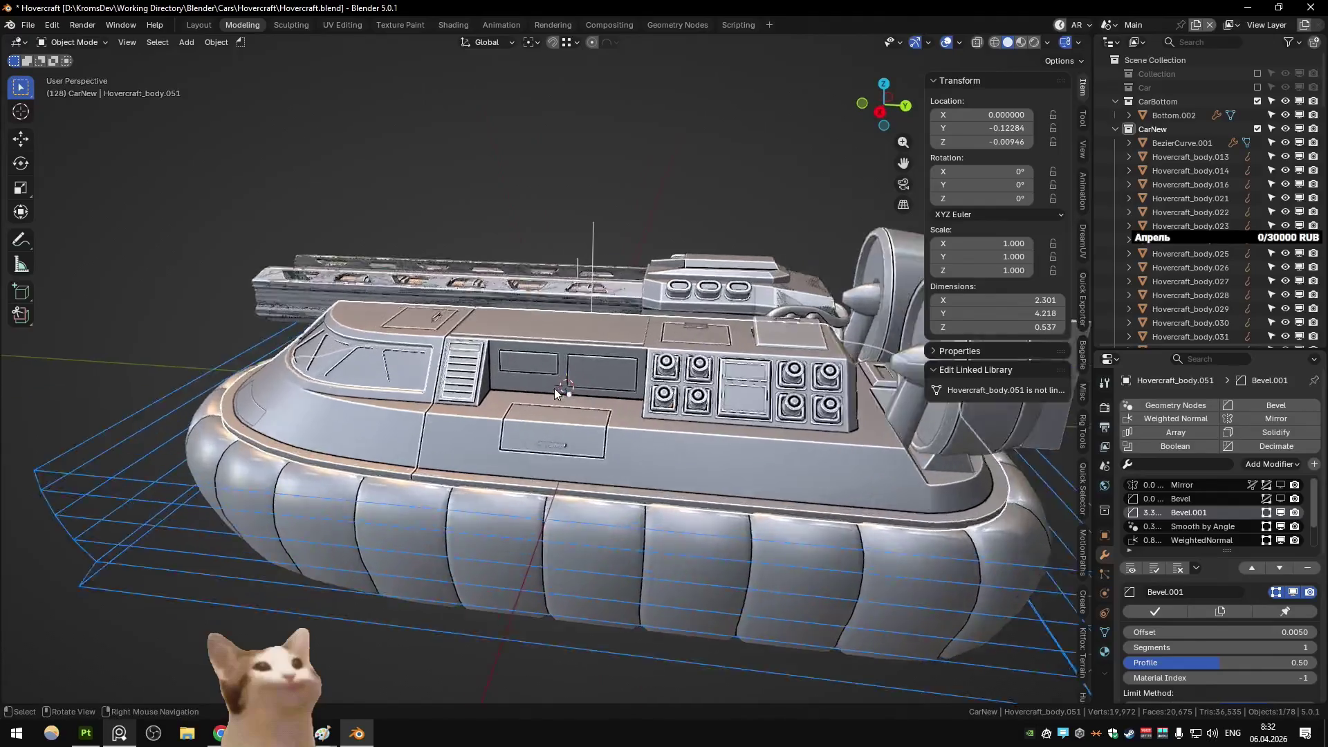
pyautogui.scroll(5, 484, 387)
pyautogui.moveTo(414, 387)
pyautogui.mouseDown(button='middle')
pyautogui.moveTo(404, 378)
pyautogui.moveTo(560, 389)
pyautogui.moveTo(544, 432)
pyautogui.mouseUp(button='middle')
pyautogui.scroll(-3, 560, 389)
pyautogui.scroll(3, 544, 431)
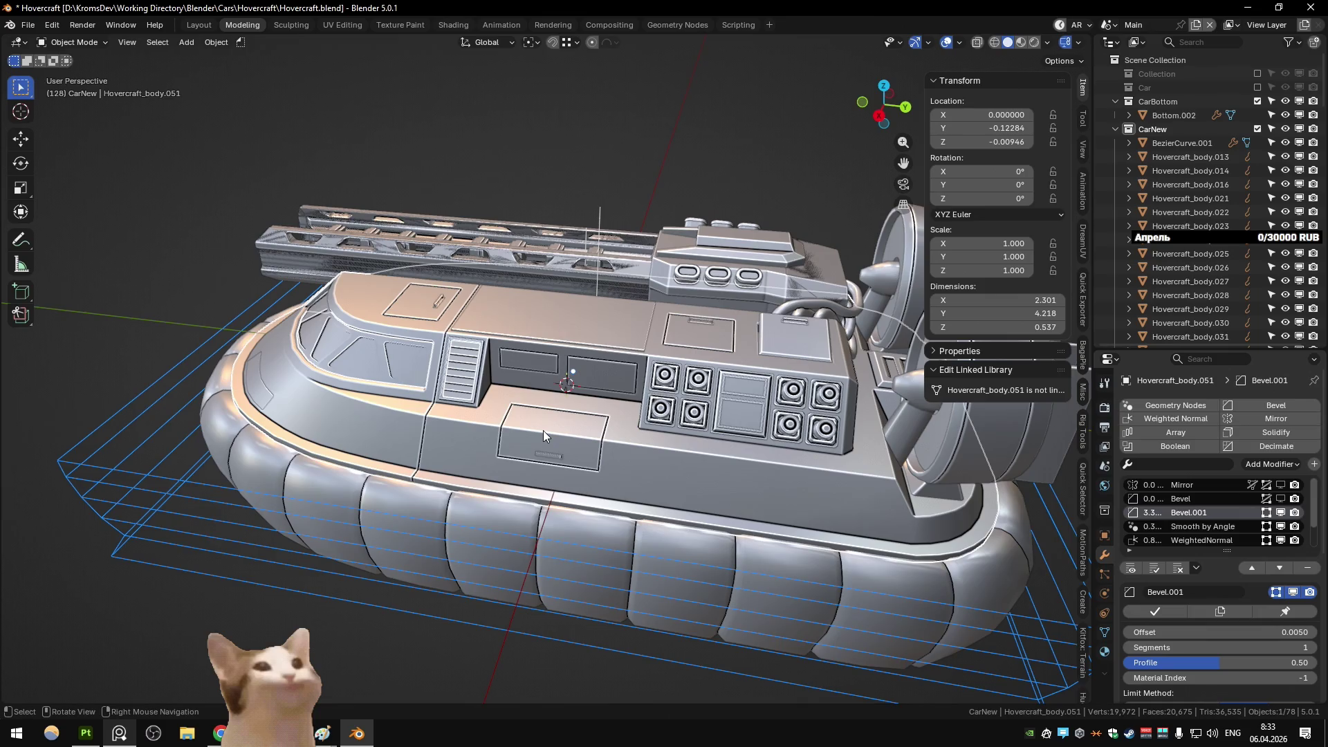
pyautogui.scroll(3, 689, 447)
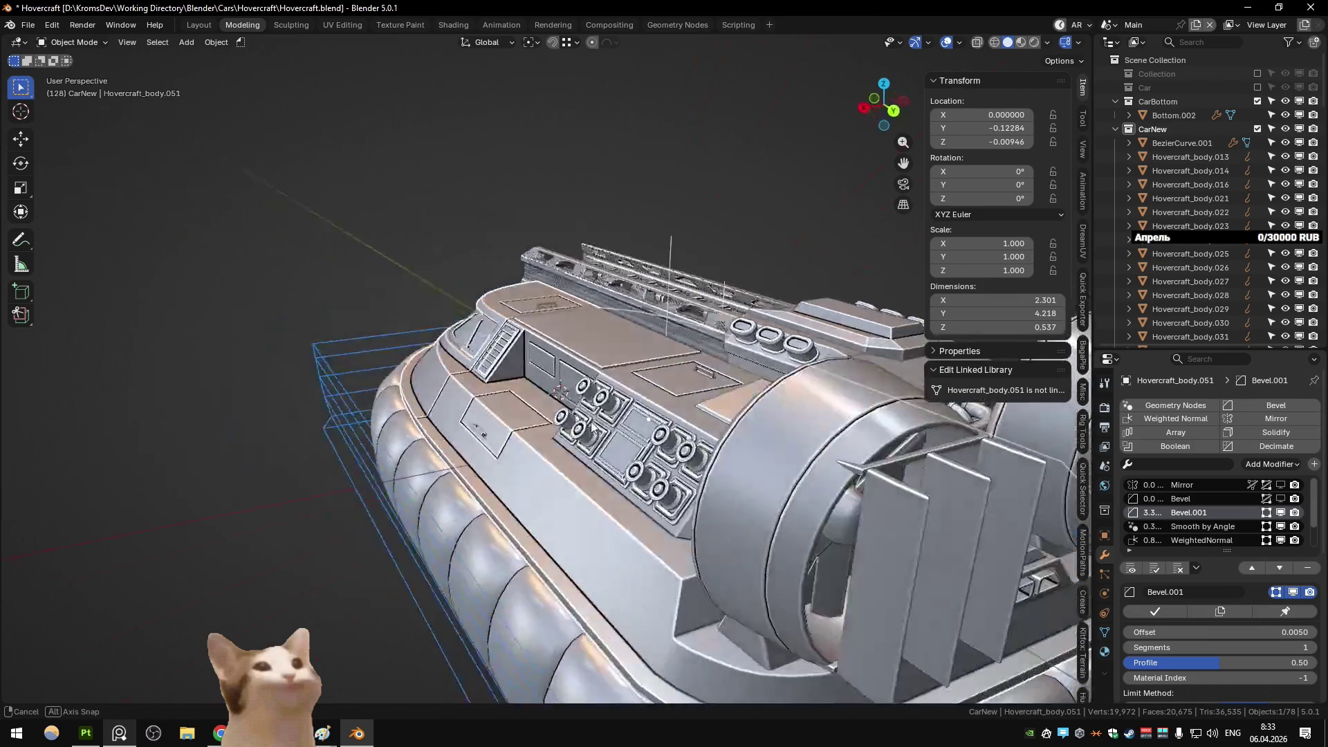
# Step: Orbit to a lower side view of the cabin and zoom around the finished hovercraft
pyautogui.moveTo(689, 447)
pyautogui.mouseDown(button='middle')
pyautogui.moveTo(670, 433)
pyautogui.moveTo(501, 425)
pyautogui.moveTo(577, 408)
pyautogui.moveTo(566, 443)
pyautogui.moveTo(586, 419)
pyautogui.moveTo(524, 418)
pyautogui.mouseUp(button='middle')
pyautogui.scroll(2, 670, 433)
pyautogui.scroll(-3, 502, 426)
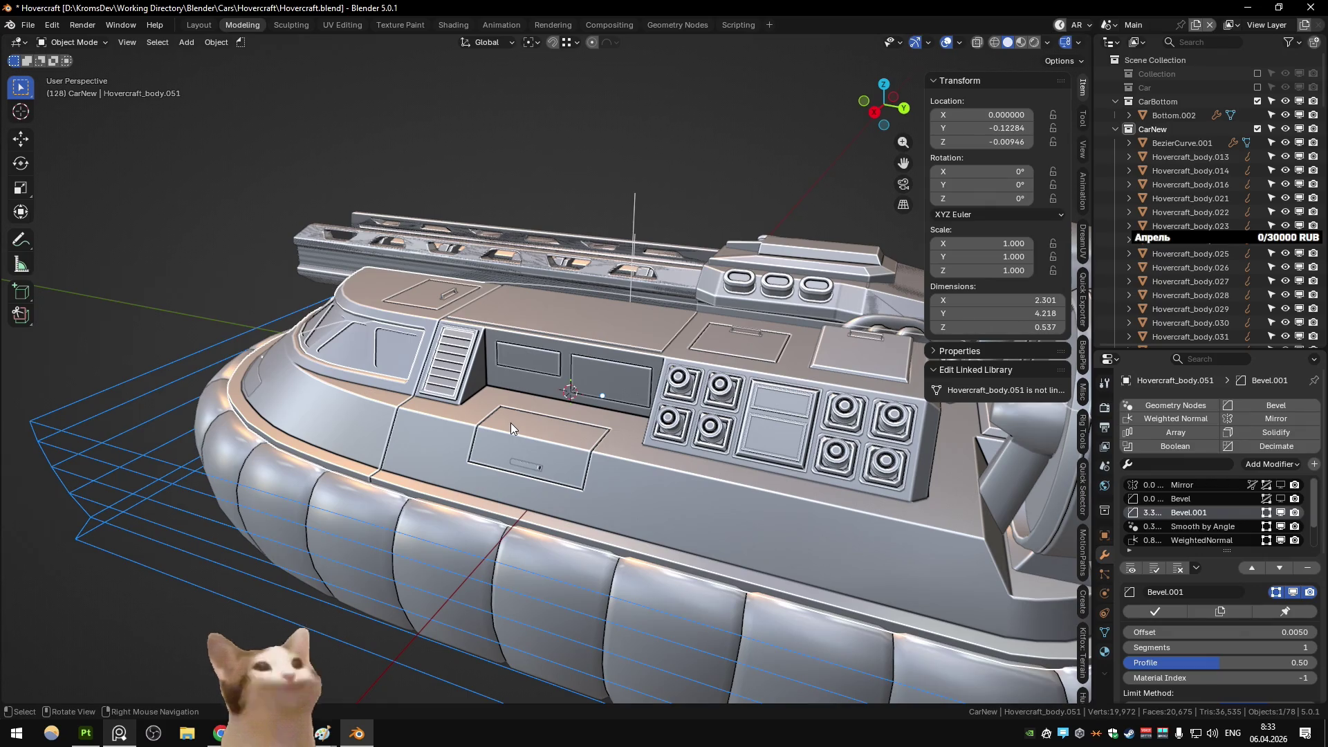
pyautogui.scroll(-3, 545, 390)
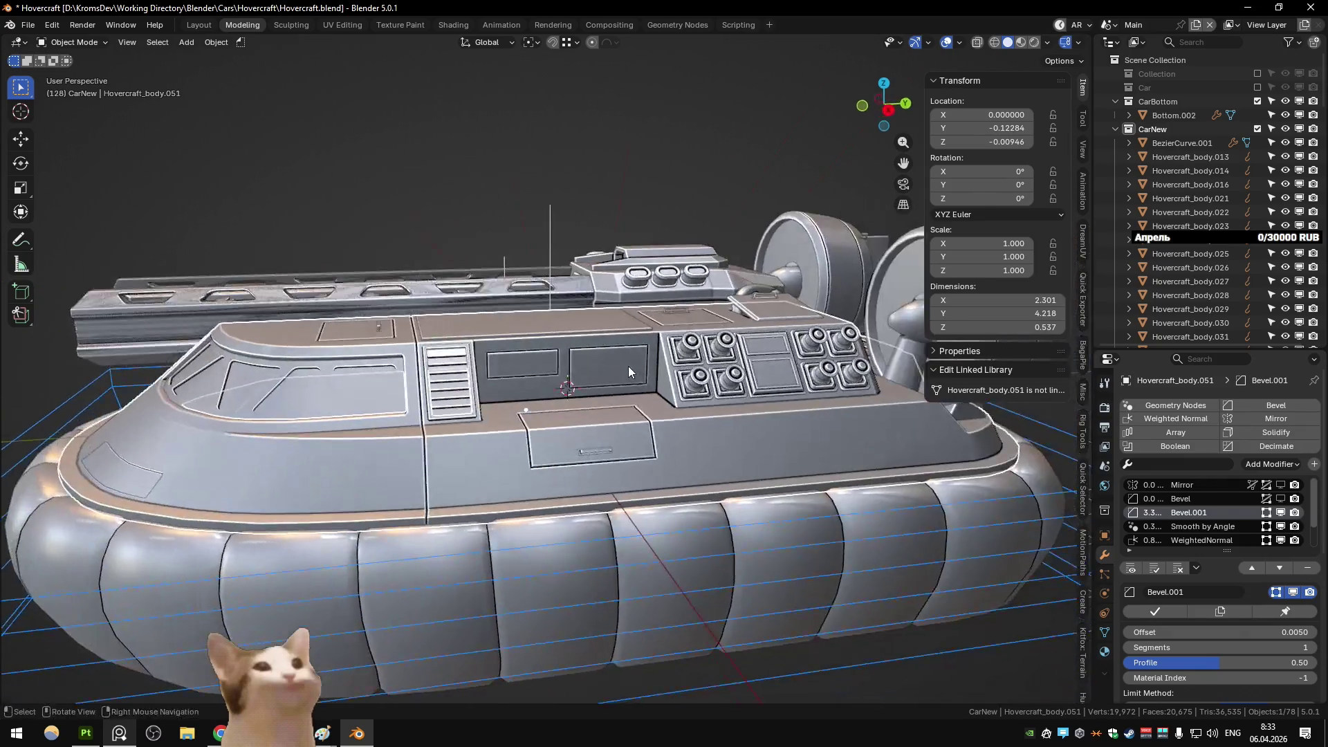
pyautogui.scroll(5, 628, 366)
pyautogui.moveTo(633, 372); pyautogui.dragTo(667, 399, button='middle')
pyautogui.scroll(-5, 643, 377)
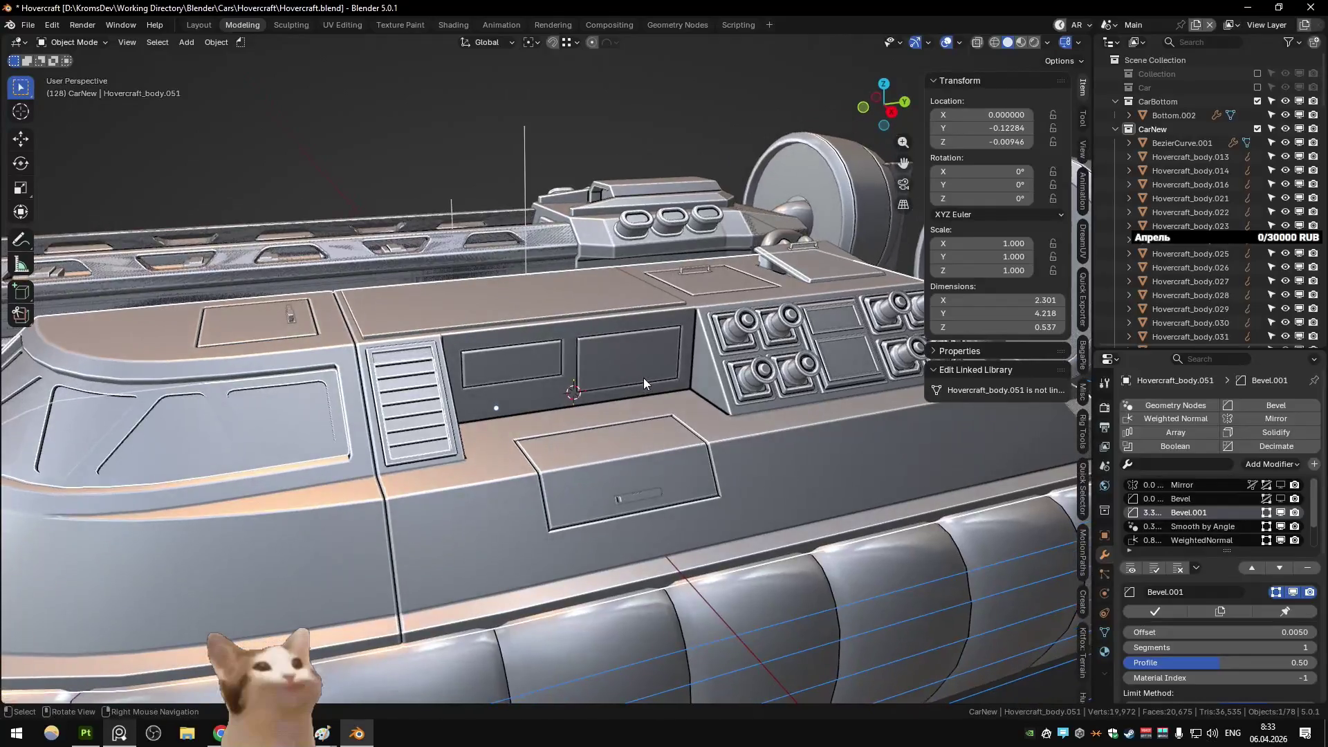
pyautogui.scroll(2, 642, 376)
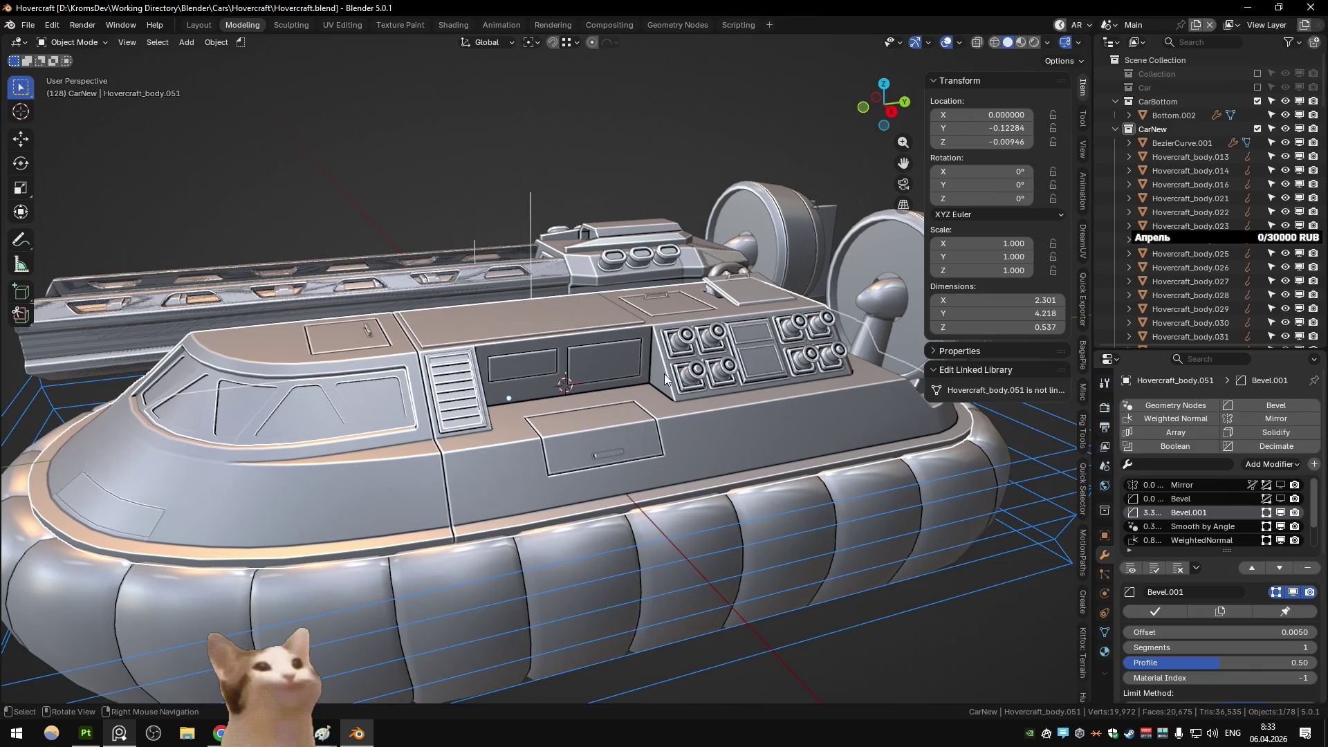
# Step: In Chrome History's tabs from other devices, open all synced image tabs in a new window
pyautogui.click(214, 739)
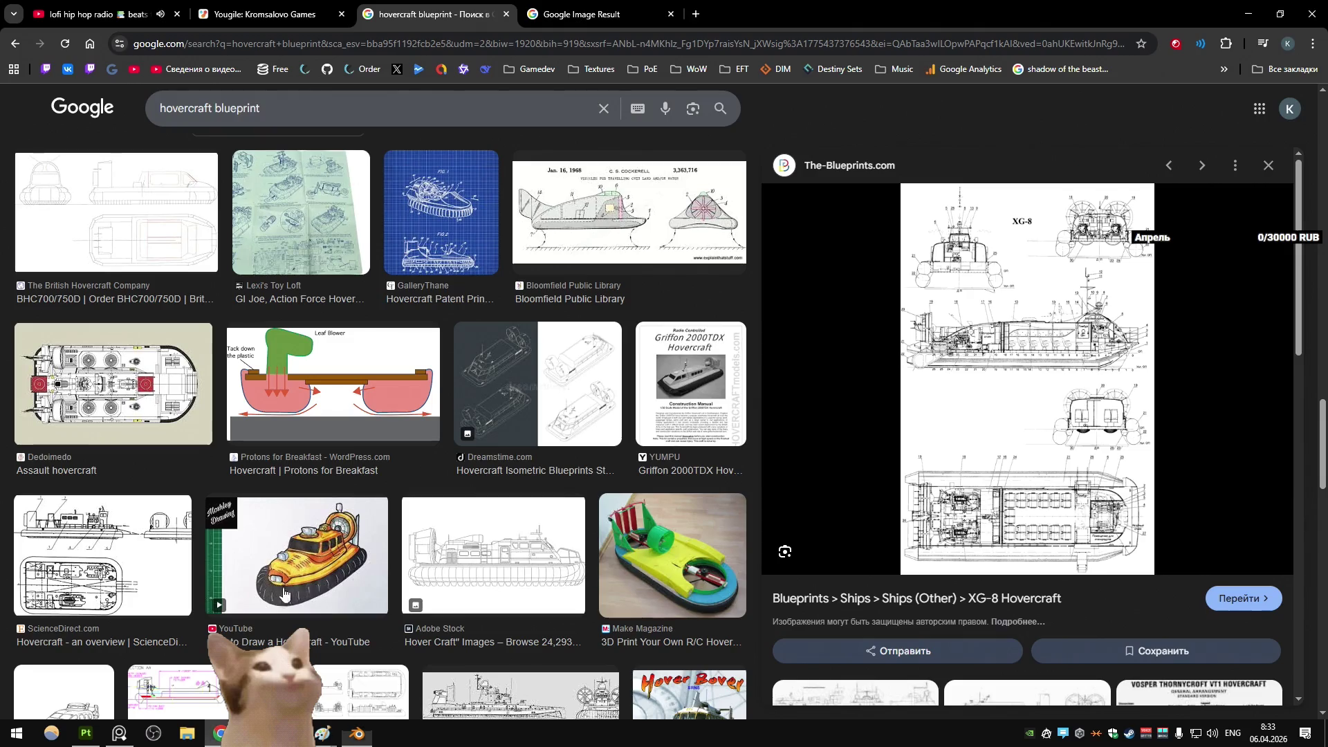
pyautogui.click(696, 13)
pyautogui.hotkey('ctrl', 'h')
pyautogui.click(95, 181)
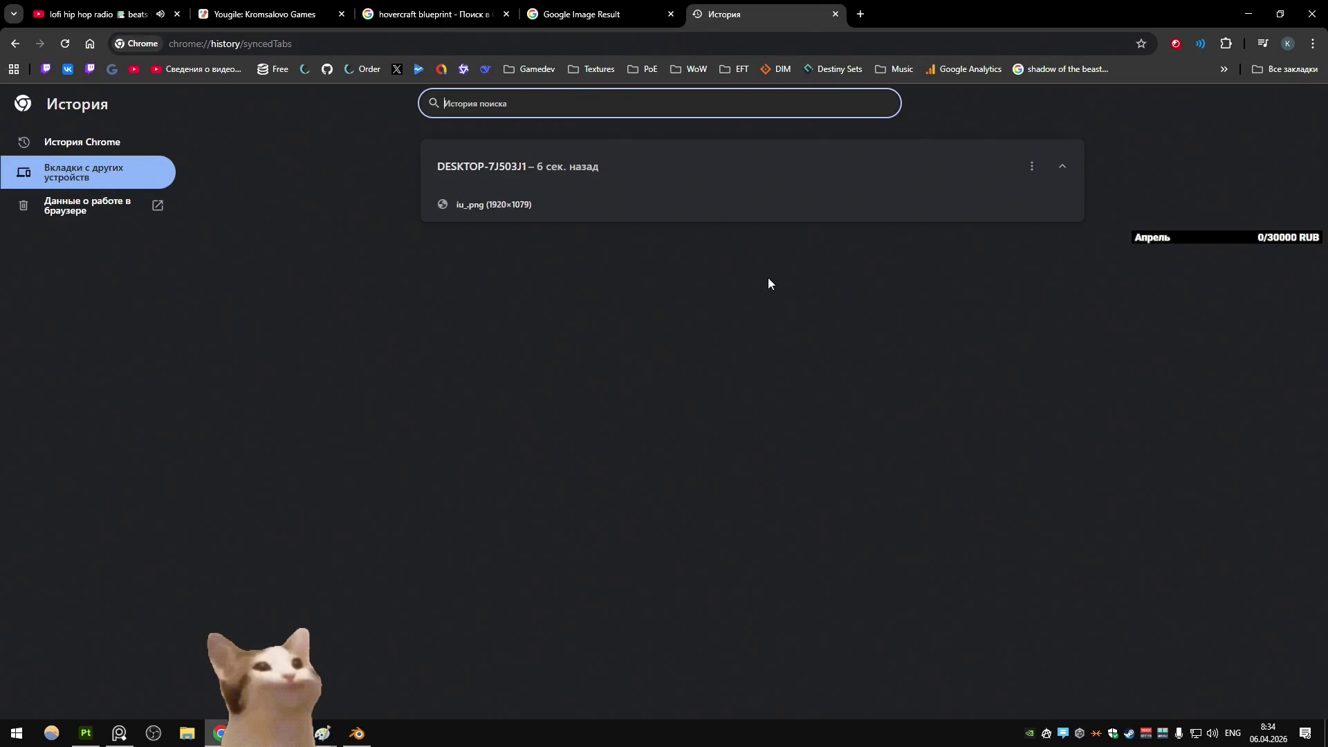
pyautogui.click(1032, 166)
pyautogui.click(1019, 181)
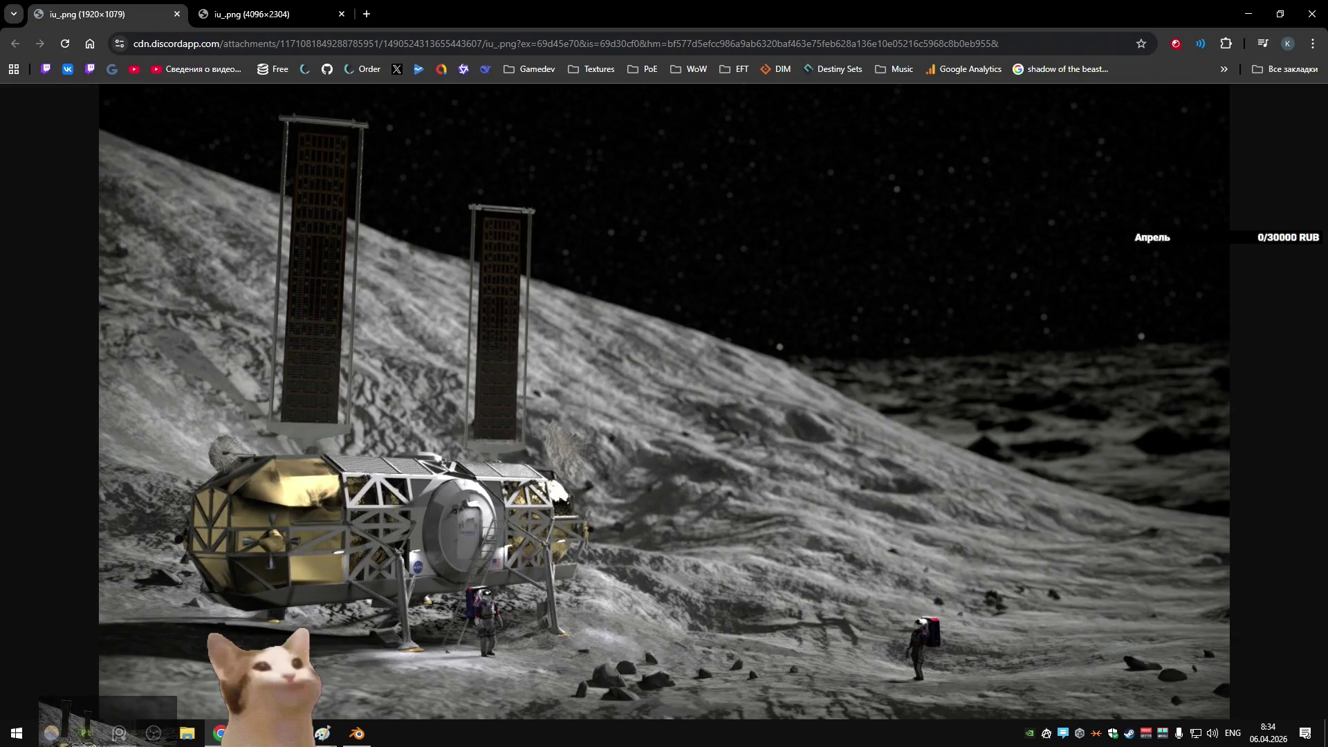
# Step: Paste the first moon image and the NASA lander image onto the Hovercraft reference board
pyautogui.click(119, 734)
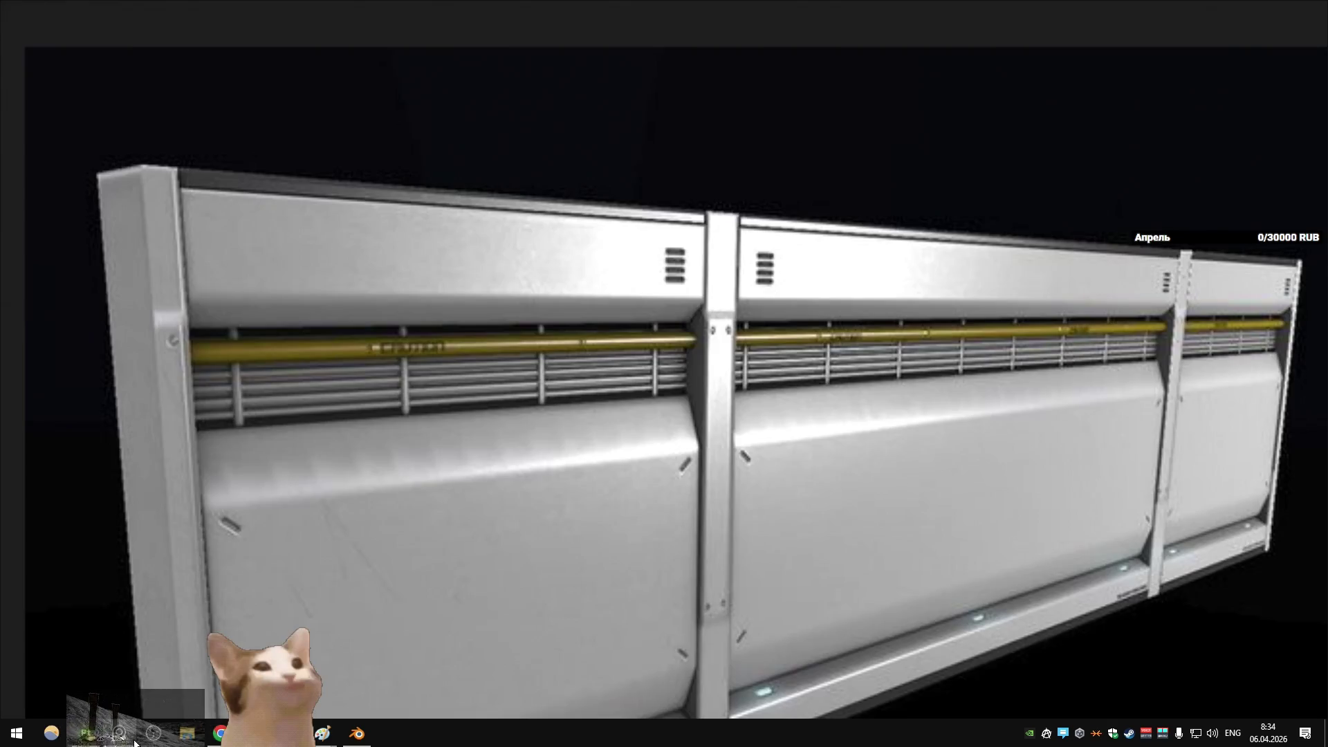
pyautogui.doubleClick(504, 434)
pyautogui.hotkey('ctrl', 'v')
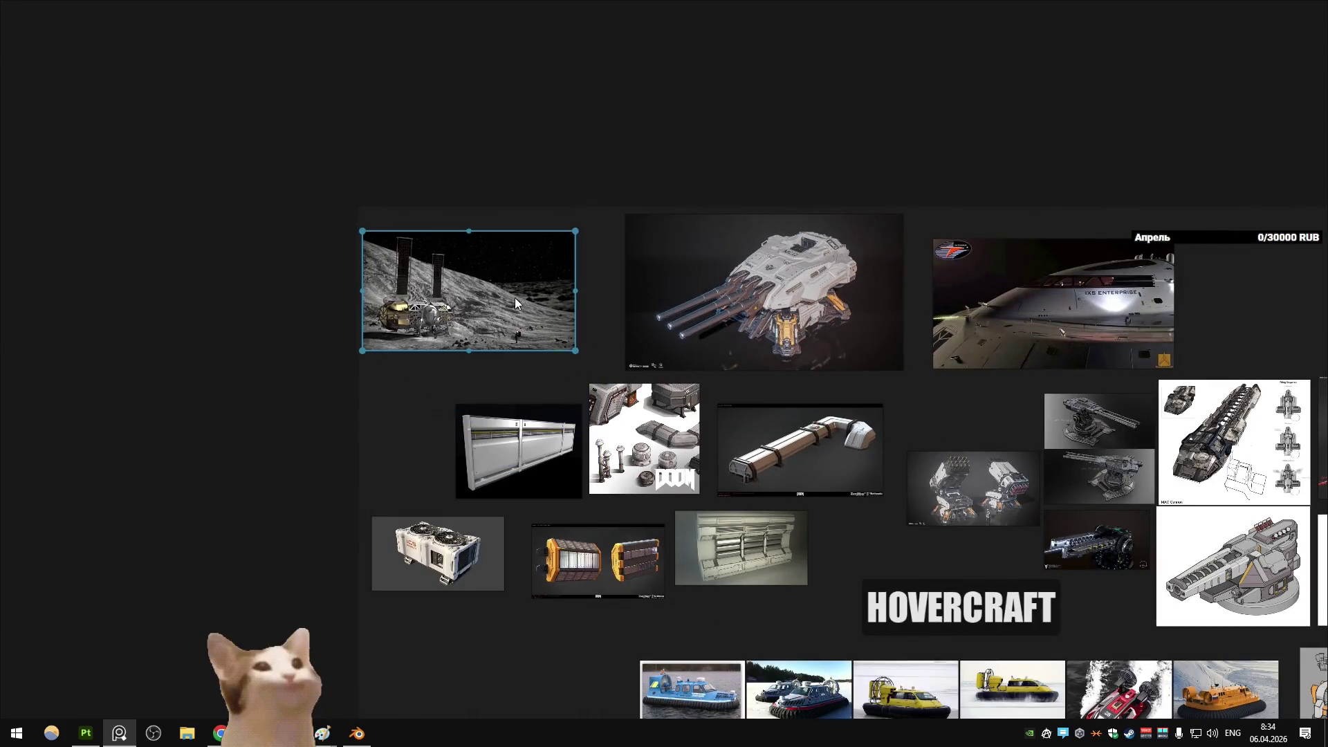
pyautogui.hotkey('alt', 'Tab')
pyautogui.hotkey('ctrl', 'w')
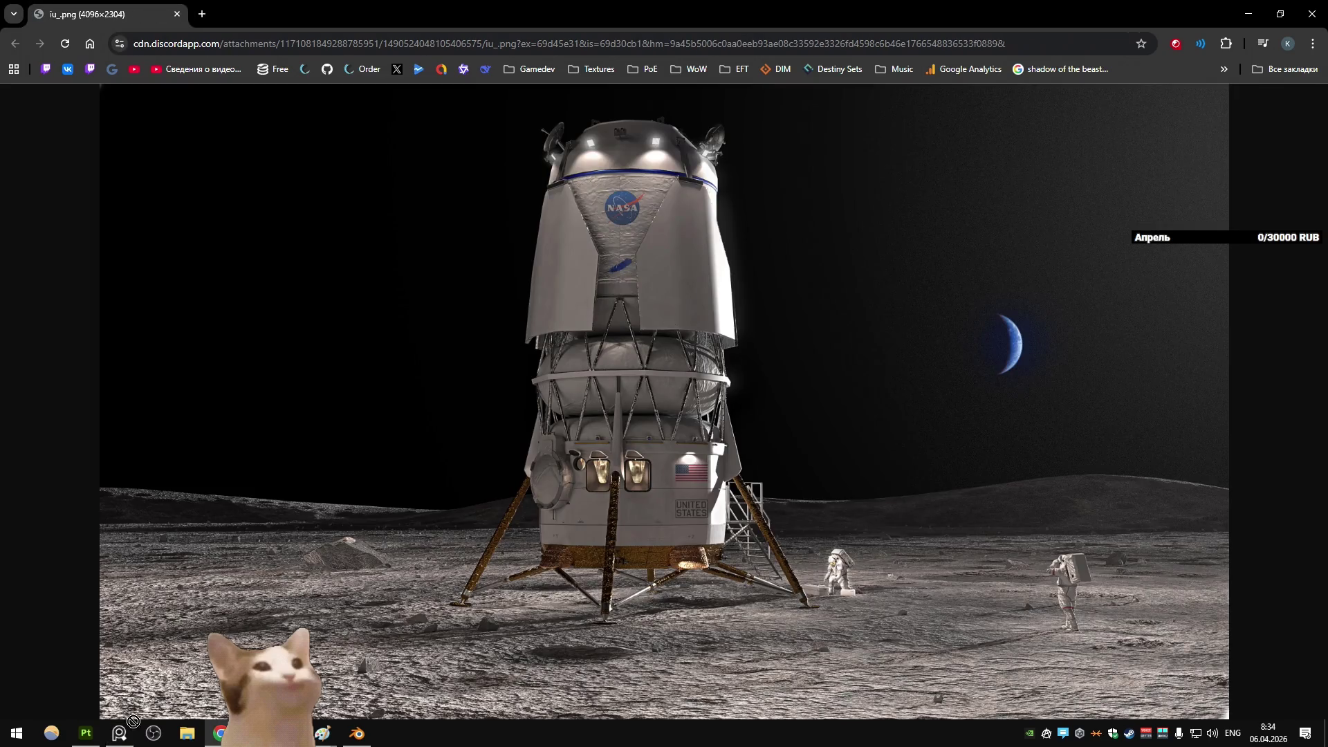
pyautogui.click(117, 740)
pyautogui.hotkey('ctrl', 'v')
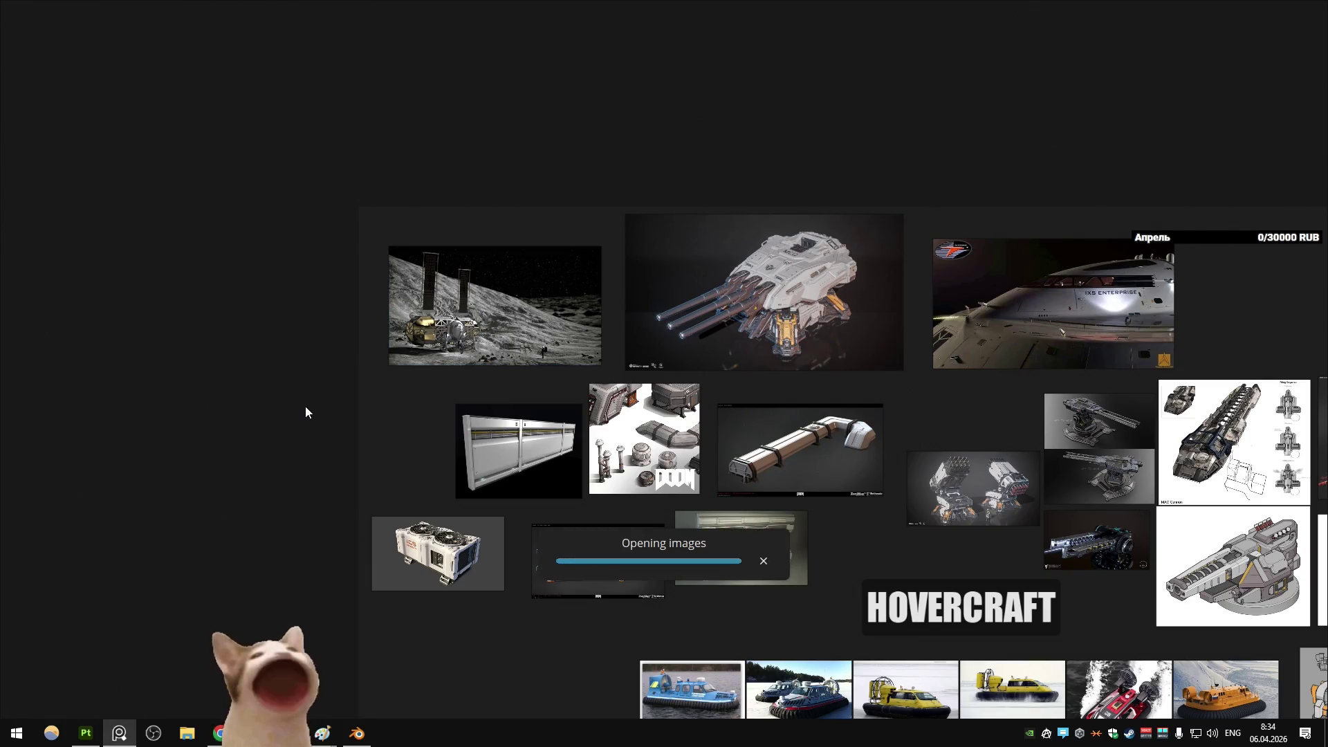
# Step: Shrink the lander image and place it beside the wall-panel reference
pyautogui.moveTo(408, 502); pyautogui.dragTo(213, 397)
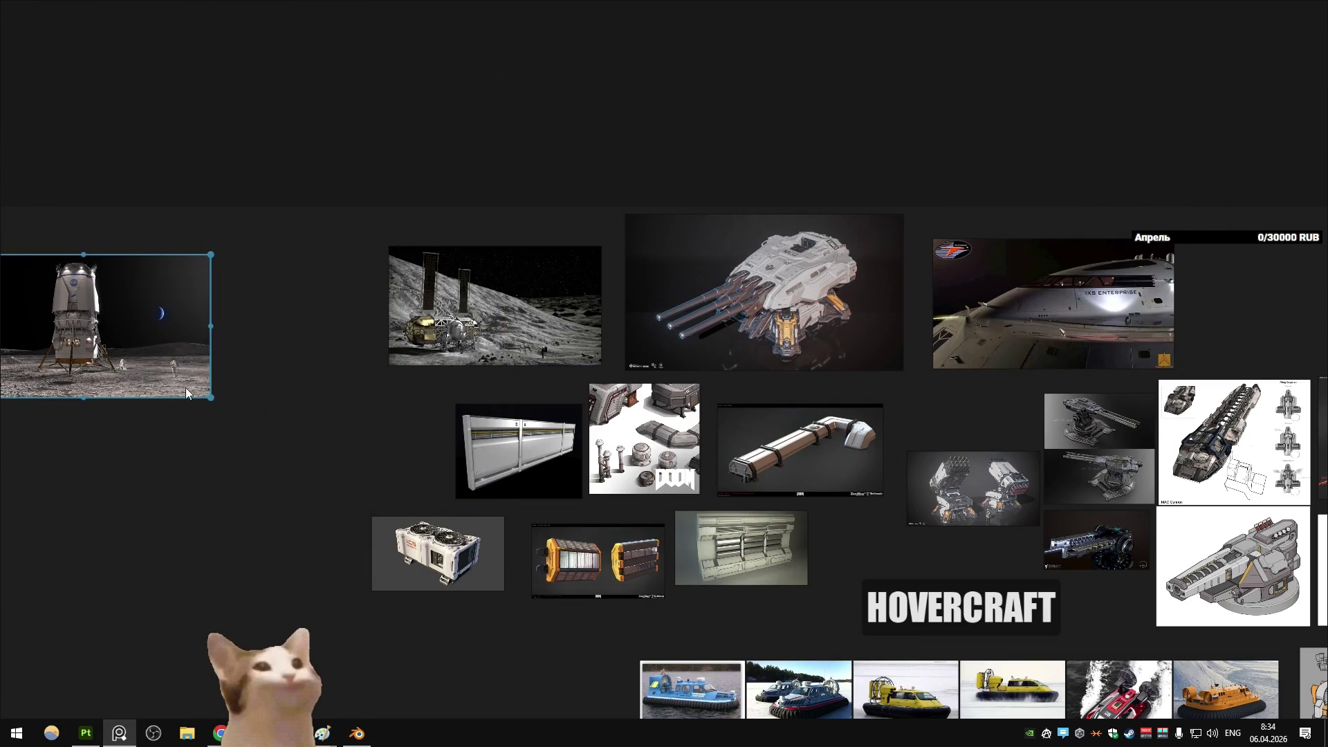
pyautogui.moveTo(104, 325); pyautogui.dragTo(296, 444)
pyautogui.moveTo(441, 506); pyautogui.dragTo(411, 482)
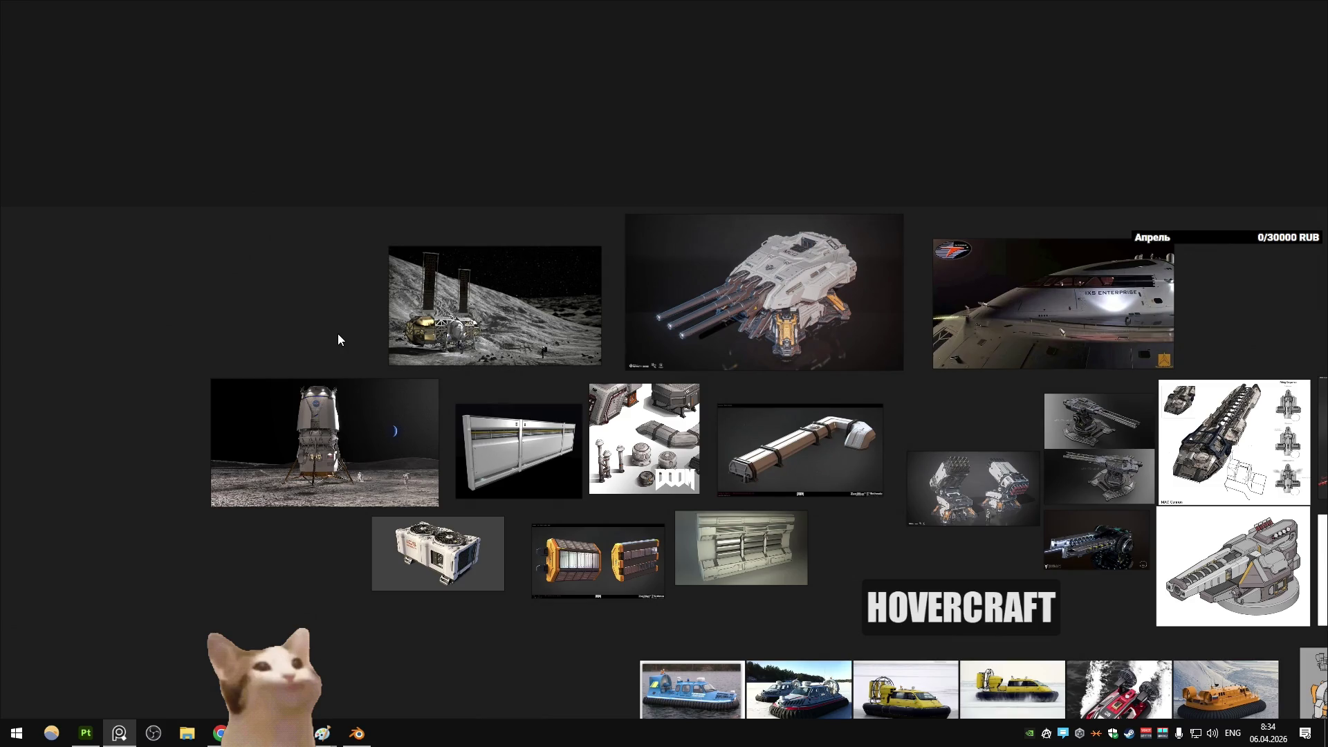
pyautogui.scroll(-2, 335, 308)
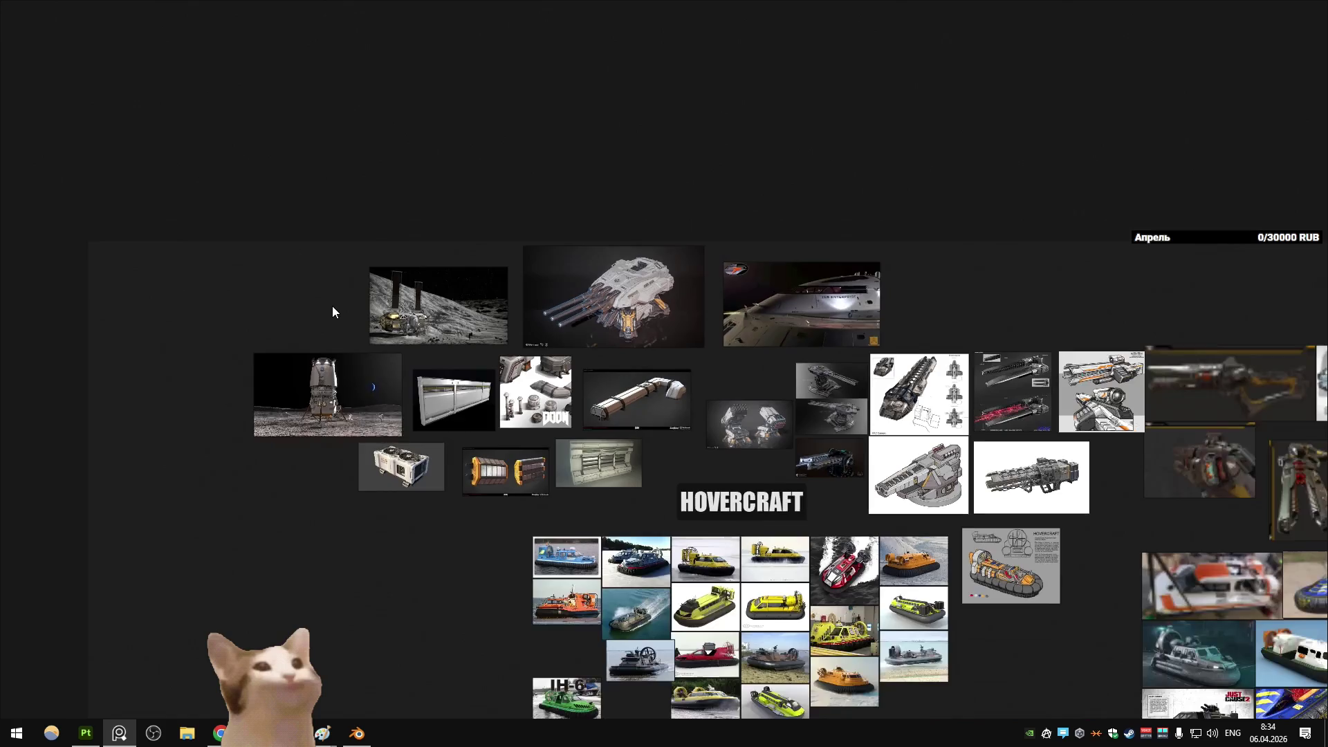
pyautogui.scroll(2, 308, 320)
# Step: Close PureRef, answering the unsaved-changes prompt
pyautogui.click(521, 457)
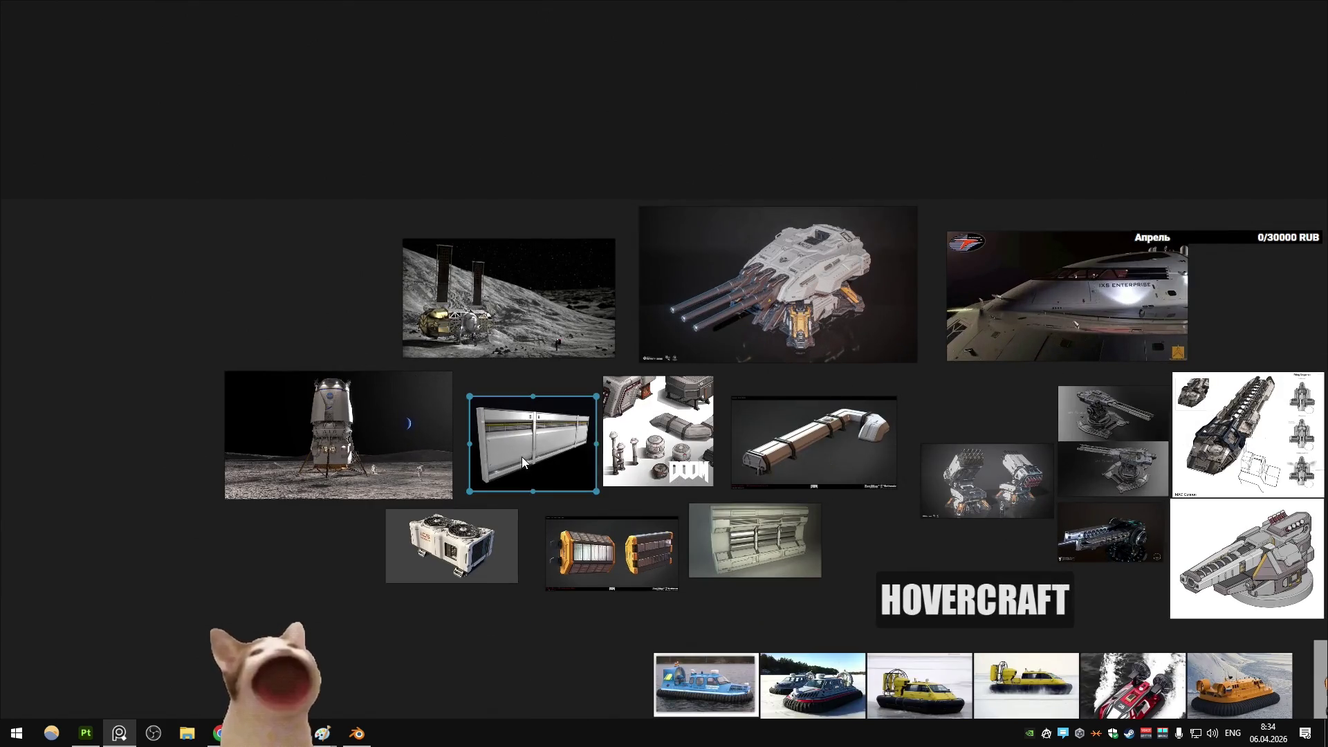
pyautogui.click(1317, 11)
pyautogui.click(658, 394)
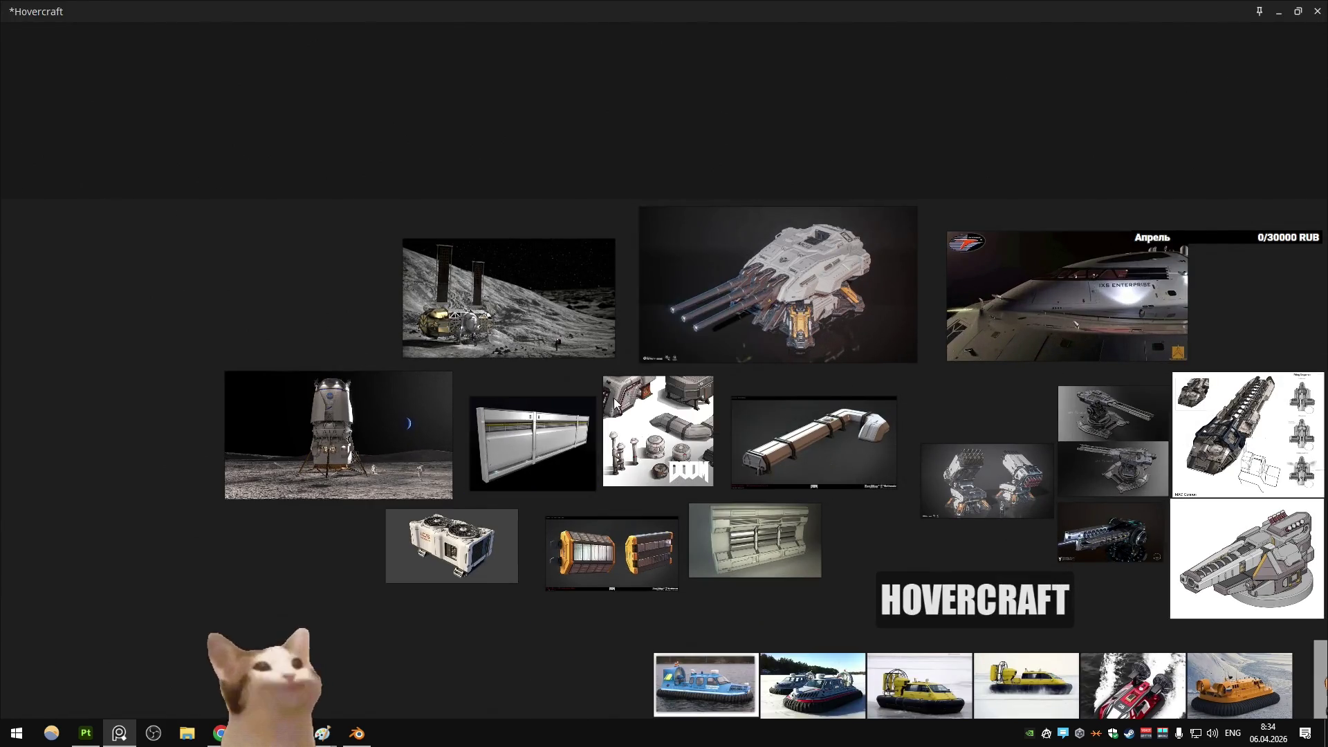
# Step: Close the extra image window, the history tab and the hovercraft blueprint search tab
pyautogui.click(1318, 11)
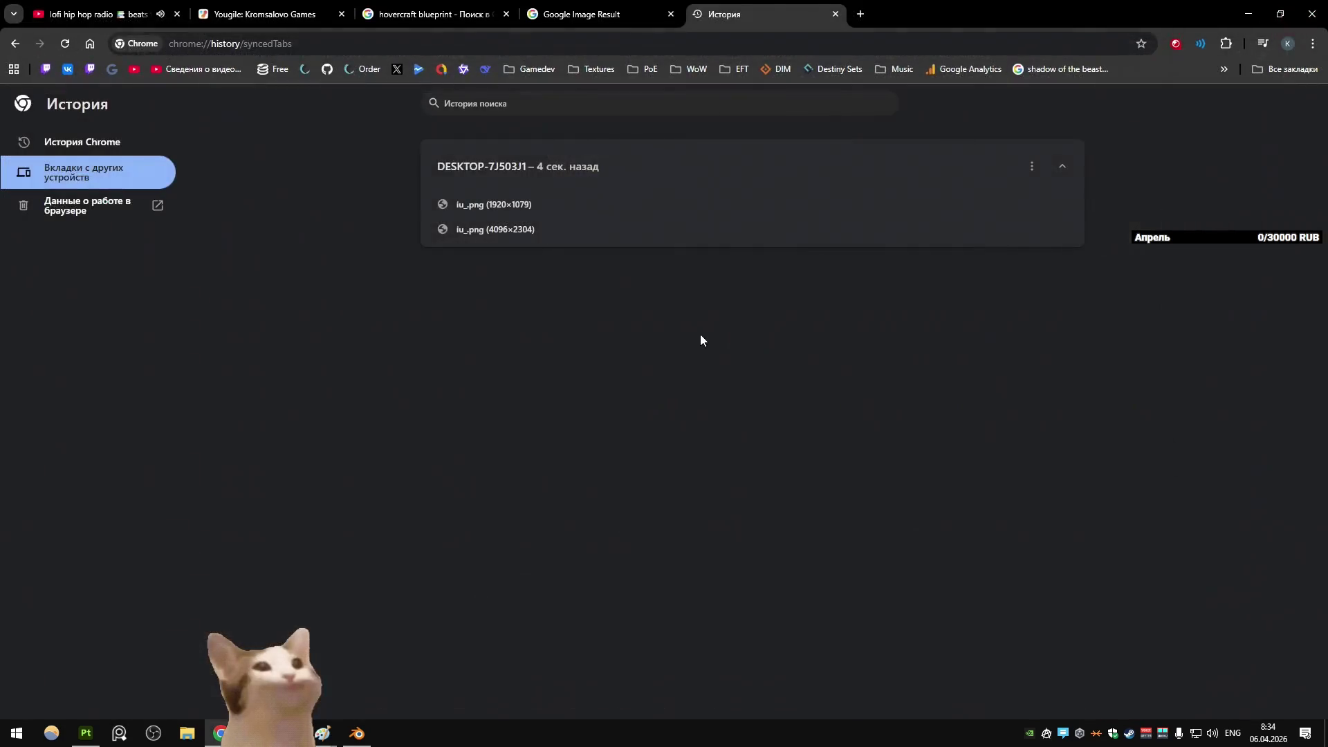
pyautogui.hotkey('ctrl', 'w')
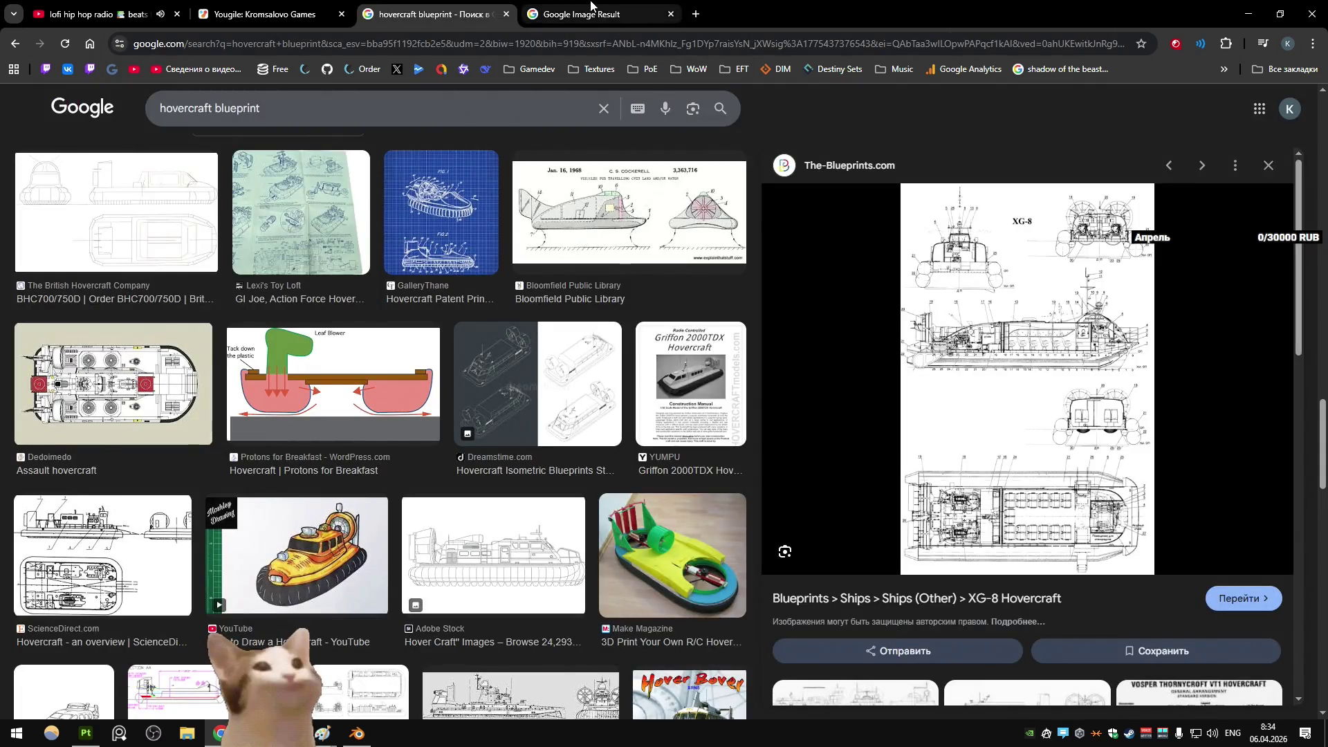
pyautogui.hotkey('ctrl', 'w')
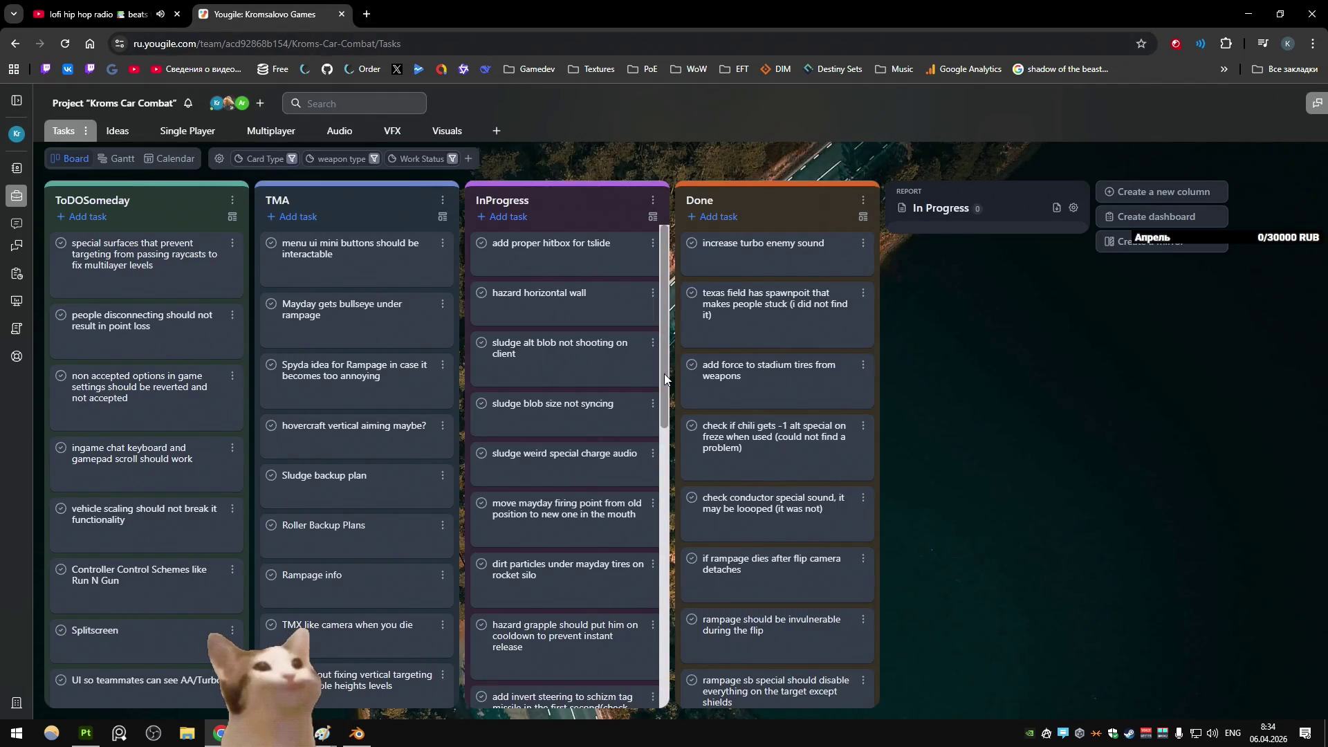
pyautogui.moveTo(8, 229)
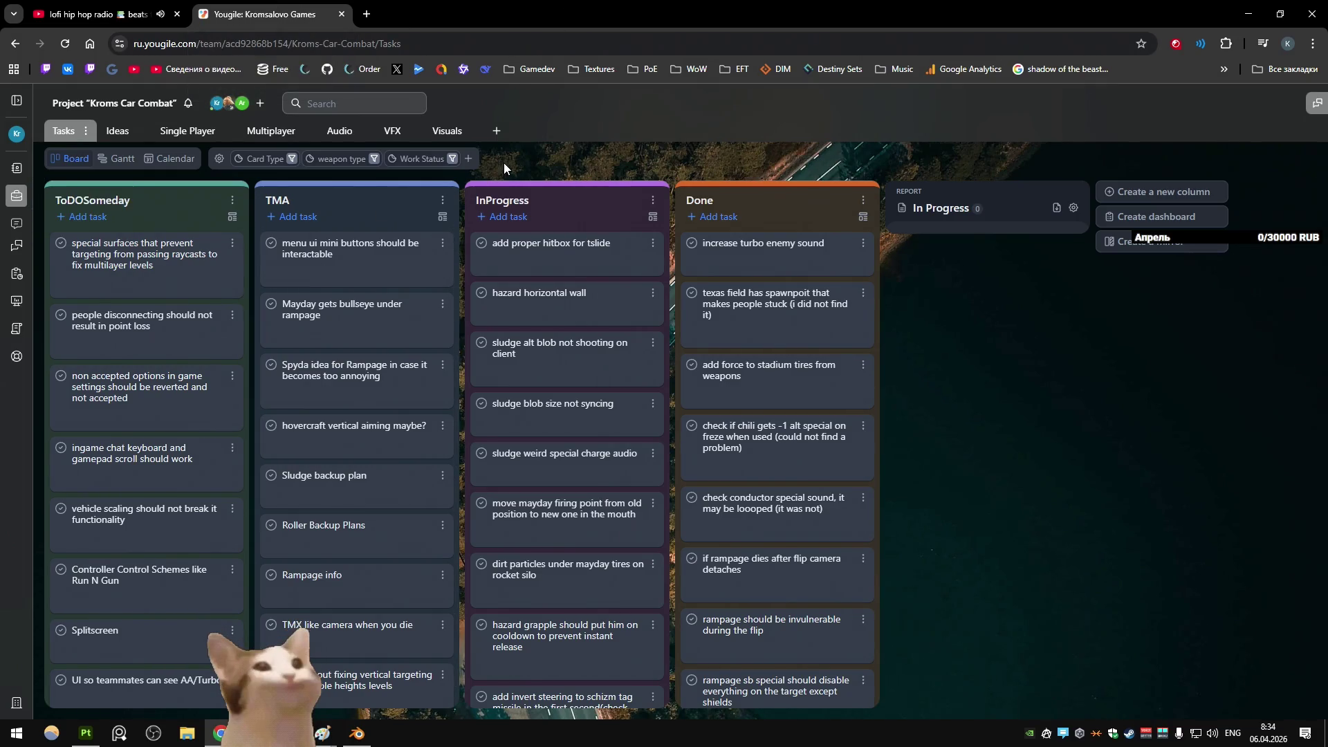
pyautogui.hotkey('ctrl', 'Tab')
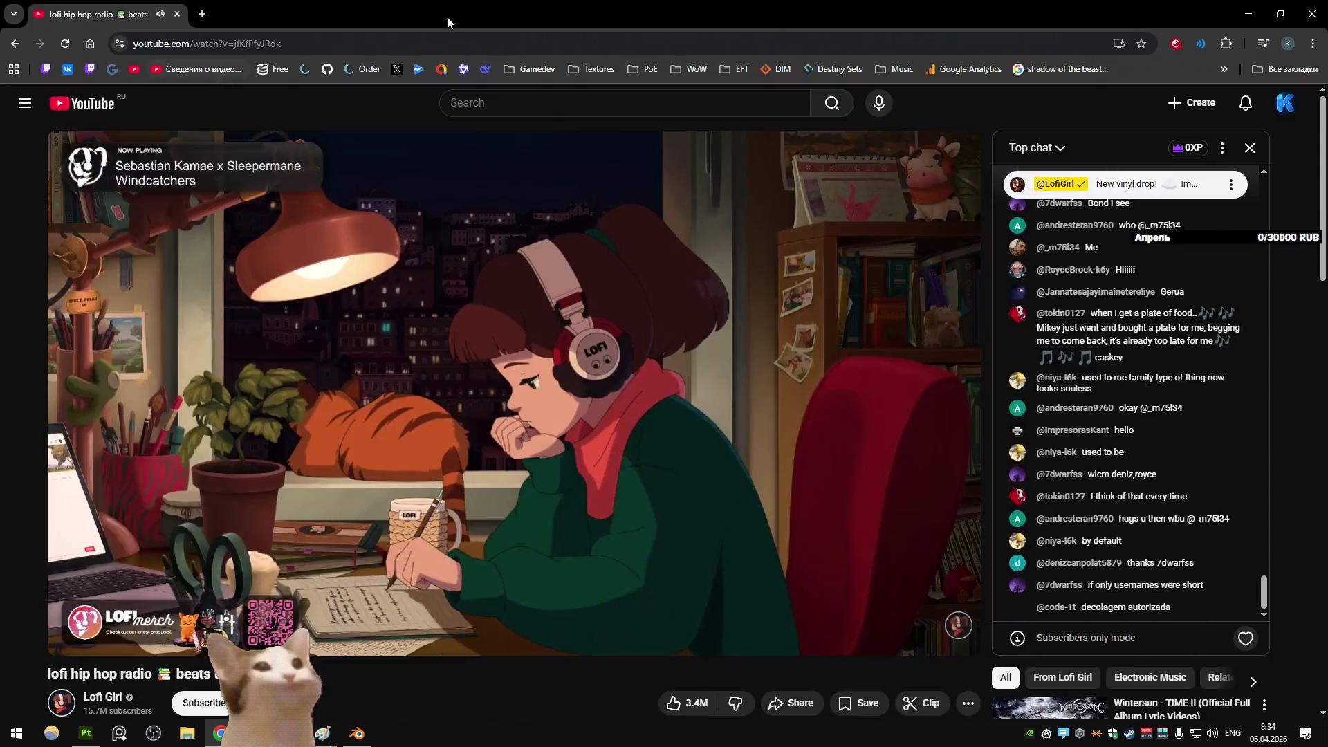
# Step: Back in Blender, close Substance Painter after saving its texturing project
pyautogui.hotkey('alt', 'Tab')
pyautogui.hotkey('alt', 'Tab')
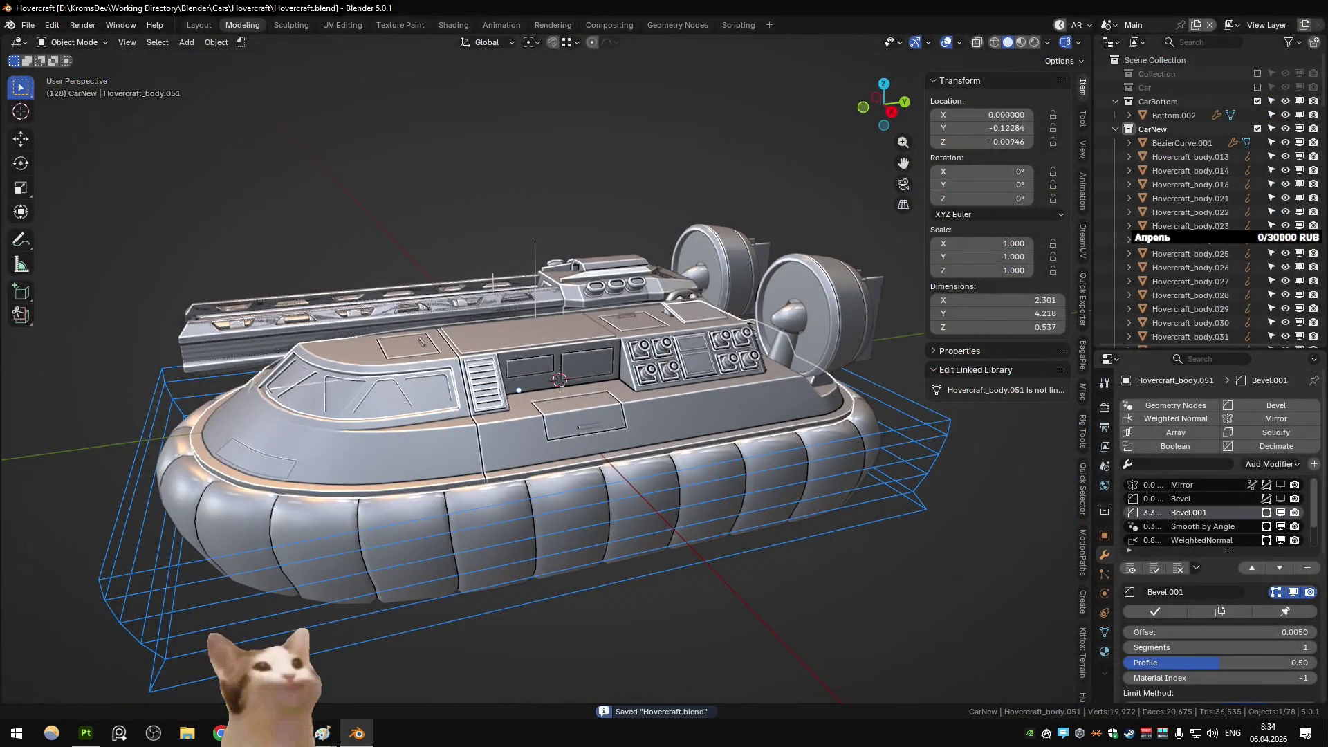
pyautogui.click(1310, 7)
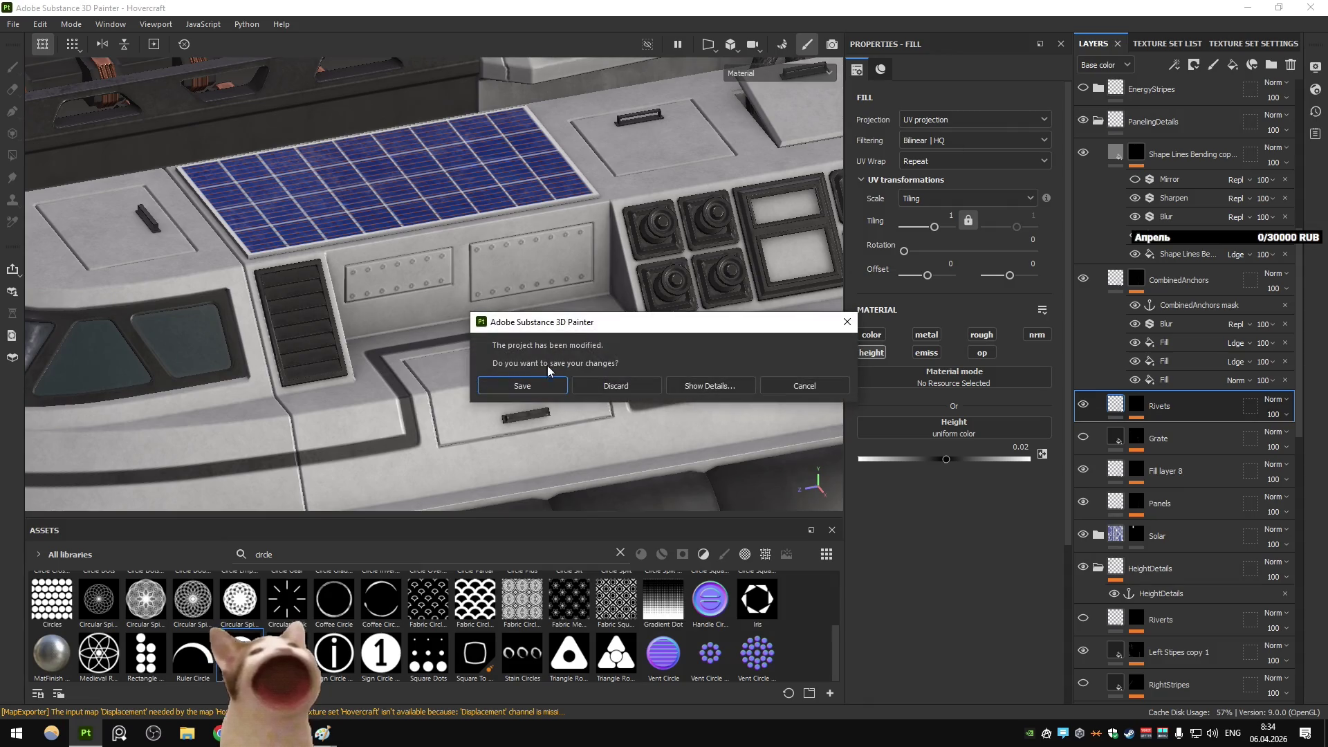
pyautogui.click(531, 384)
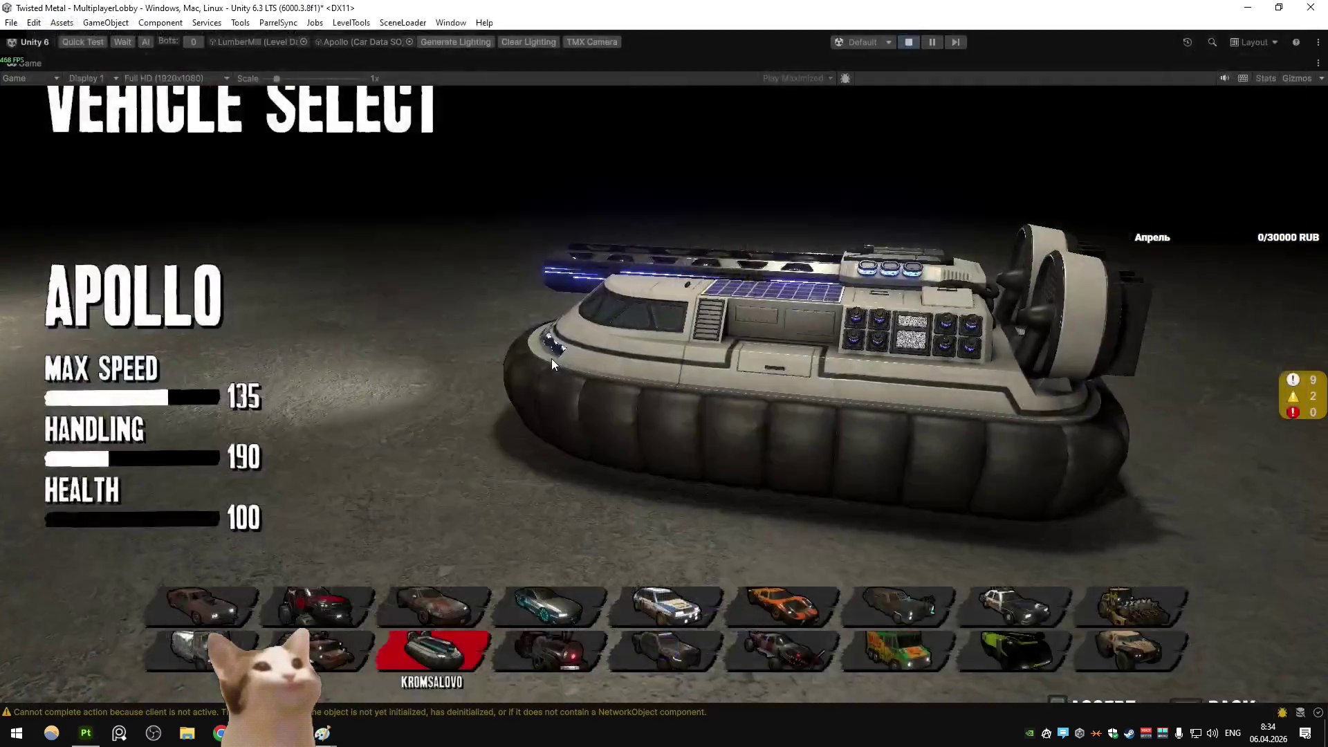